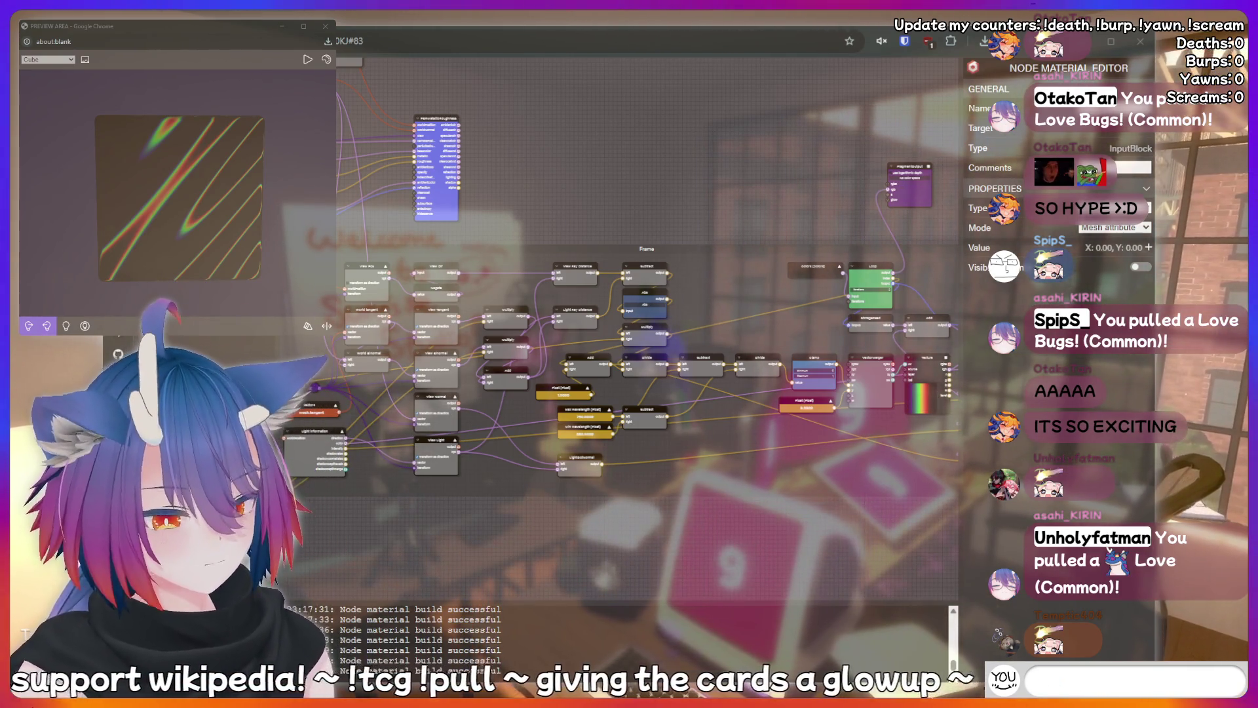
Pan and zoom the canvas to frame the mesh.uv, Rotate2d, Multiply and Sin nodes.
{"action": "type", "text": "peepee poopoo"}
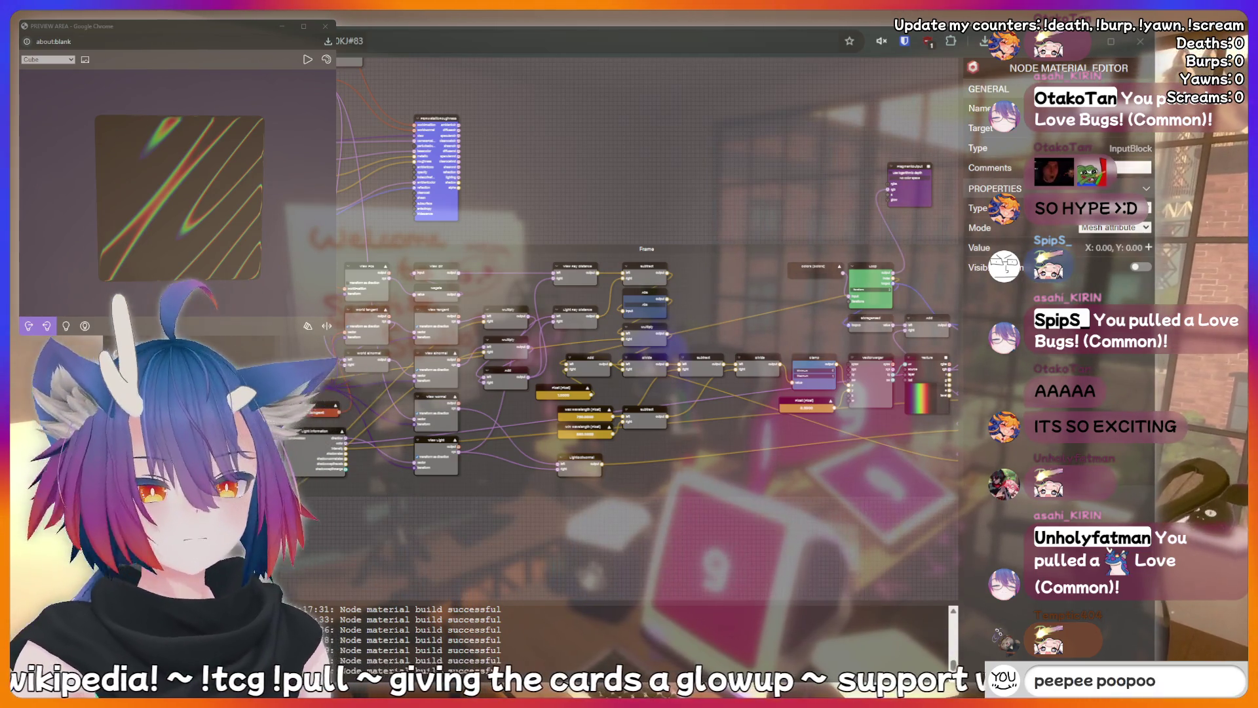
{"action": "mouse_move", "coordinate": [585, 179]}
{"action": "left_mouse_down"}
{"action": "mouse_move", "coordinate": [677, 179]}
{"action": "mouse_move", "coordinate": [774, 148]}
{"action": "left_mouse_up"}
{"action": "left_click_drag", "start_coordinate": [590, 216], "coordinate": [695, 177]}
{"action": "left_click_drag", "start_coordinate": [587, 272], "coordinate": [605, 197]}
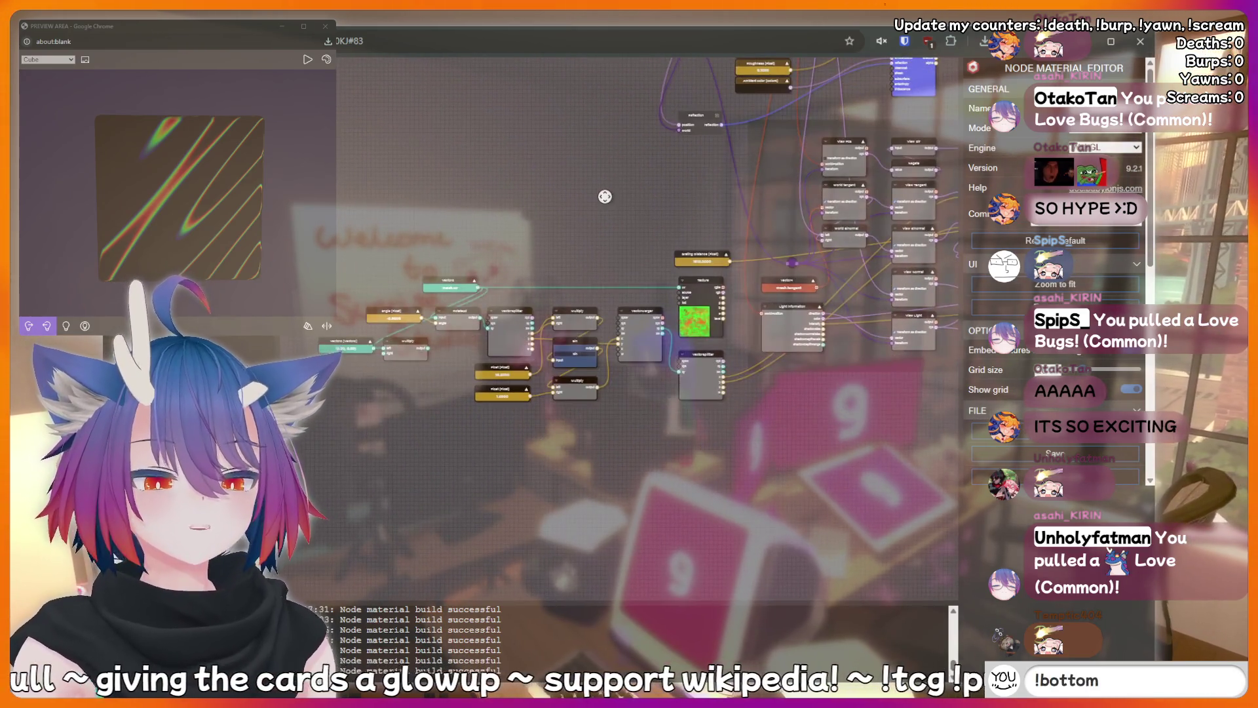
{"action": "scroll", "coordinate": [606, 197], "scroll_direction": "up", "scroll_amount": 5}
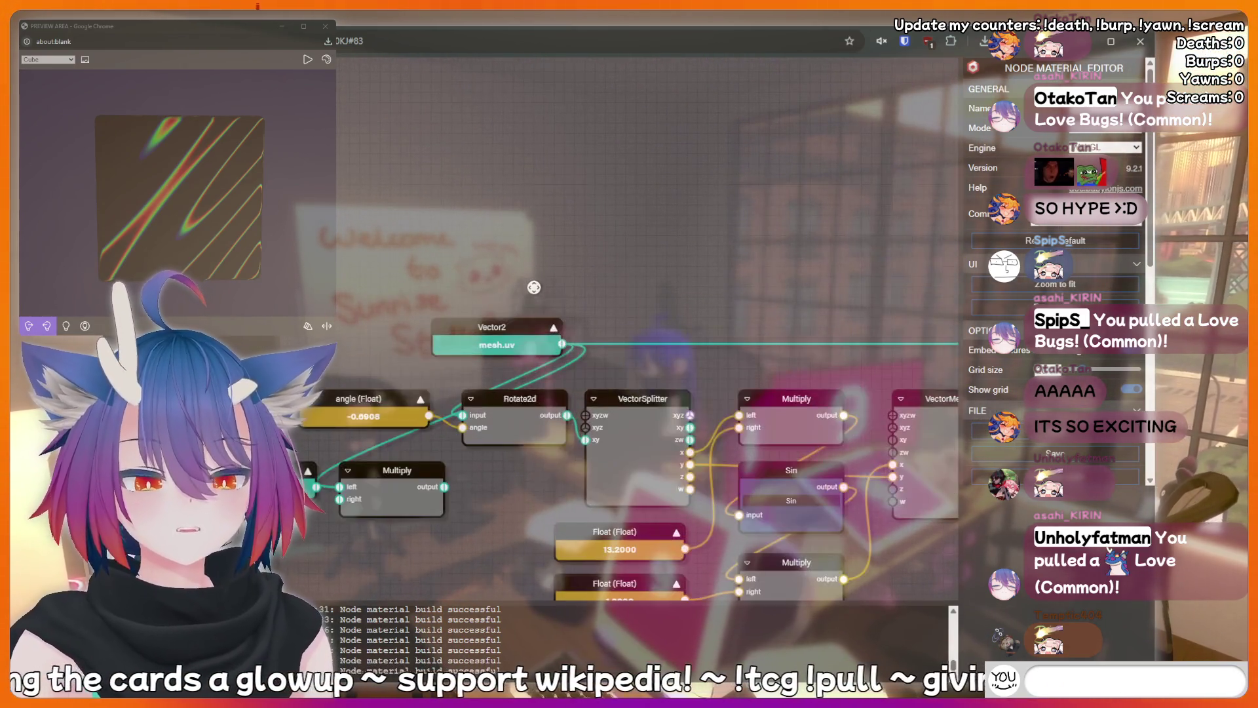
Nudge the Rotate2d and angle nodes left and inspect the Rotate2d and Sin properties.
{"action": "left_click_drag", "start_coordinate": [529, 289], "coordinate": [611, 171]}
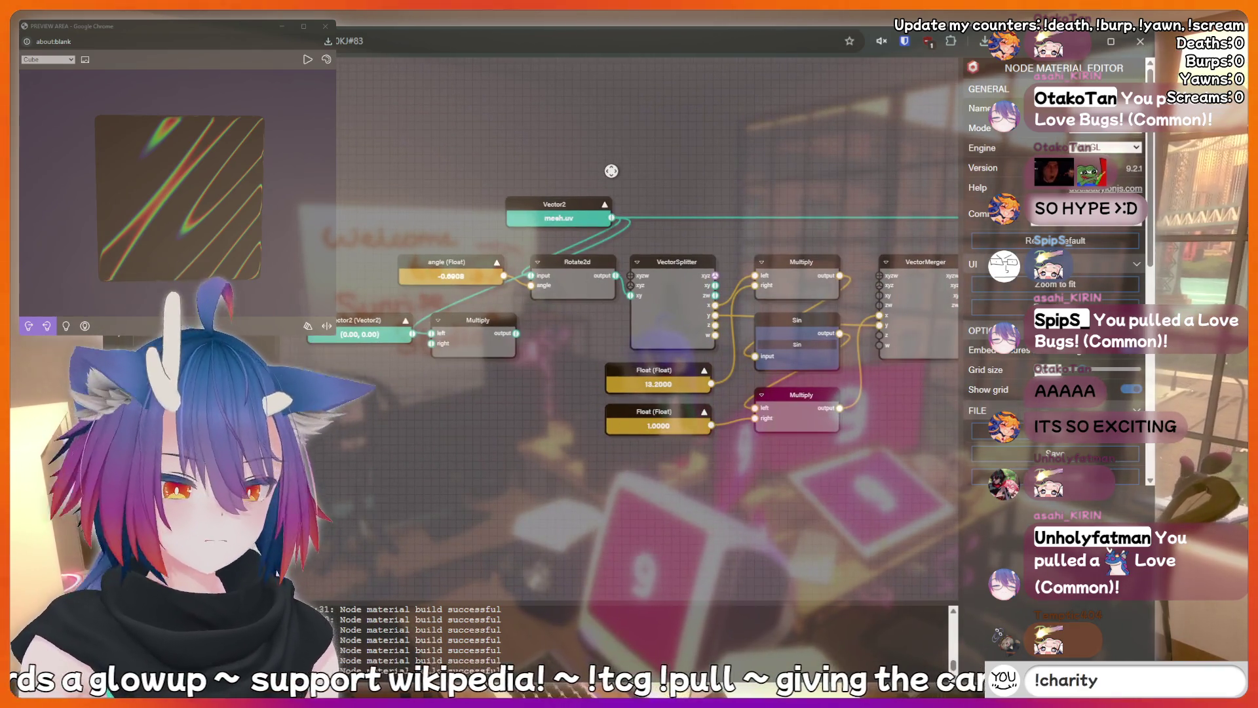
{"action": "left_click_drag", "start_coordinate": [589, 261], "coordinate": [581, 261]}
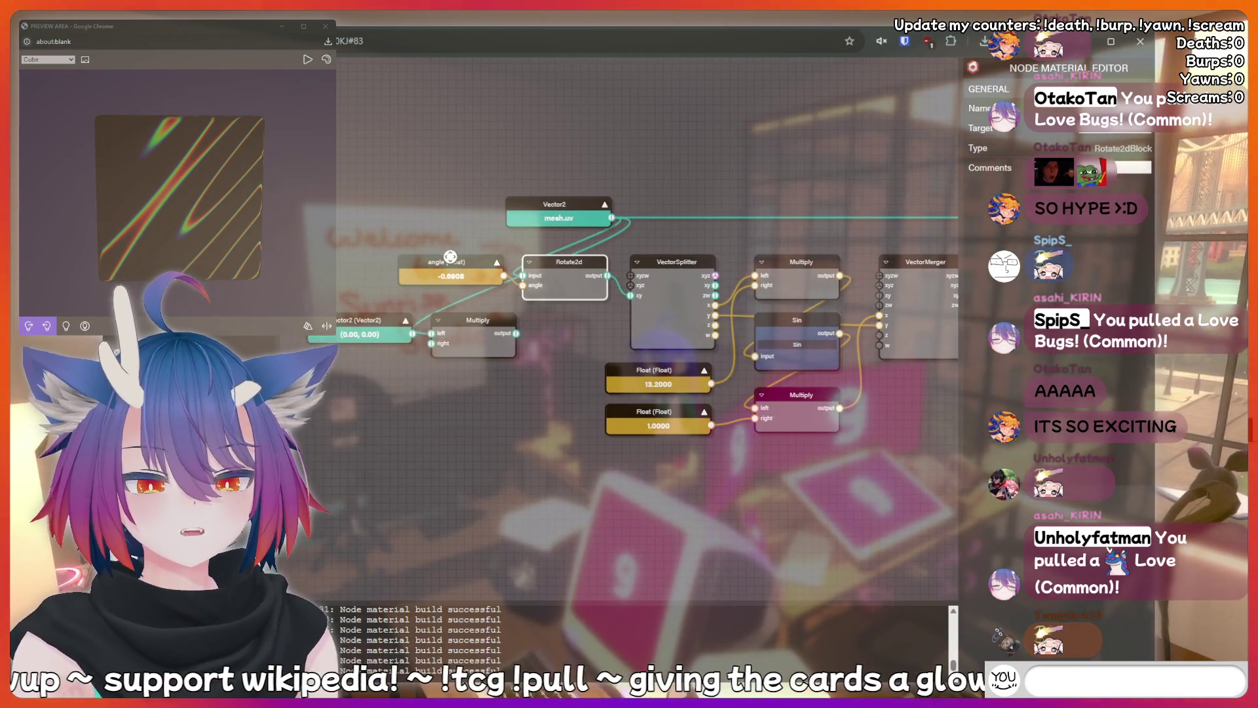
{"action": "left_click_drag", "start_coordinate": [450, 256], "coordinate": [434, 256]}
{"action": "left_click", "coordinate": [555, 264]}
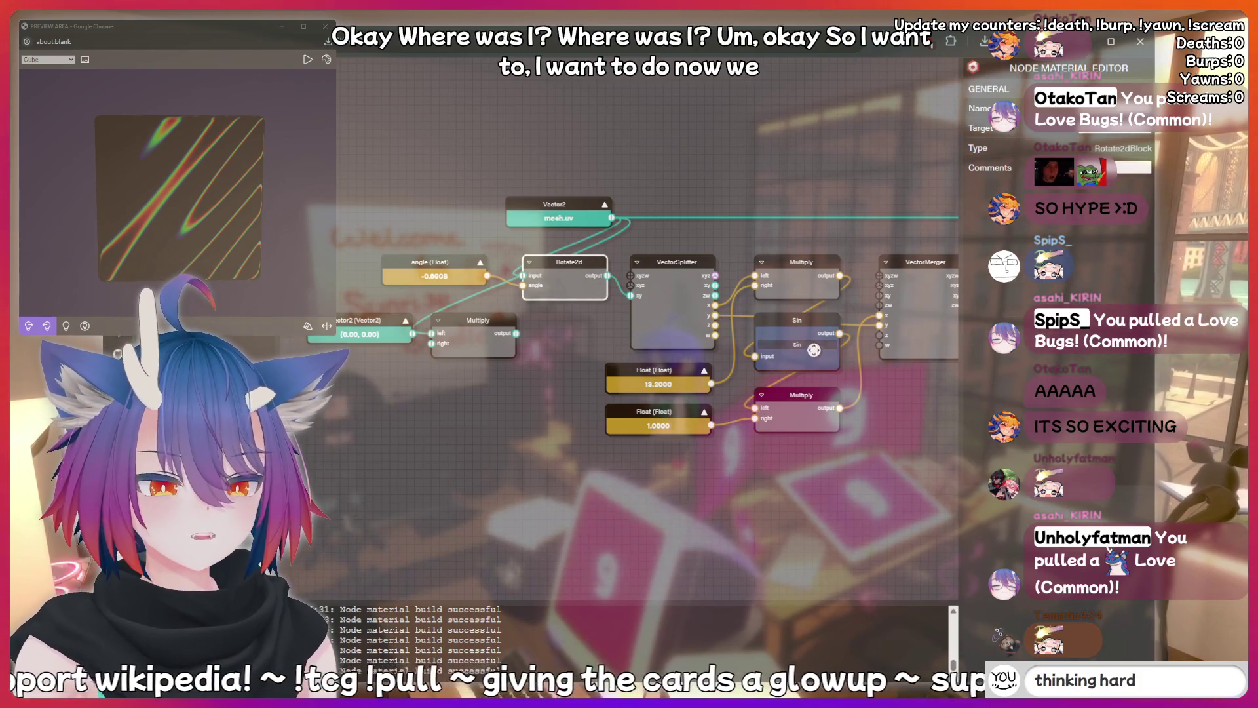
{"action": "left_click", "coordinate": [814, 350]}
{"action": "left_click", "coordinate": [567, 263]}
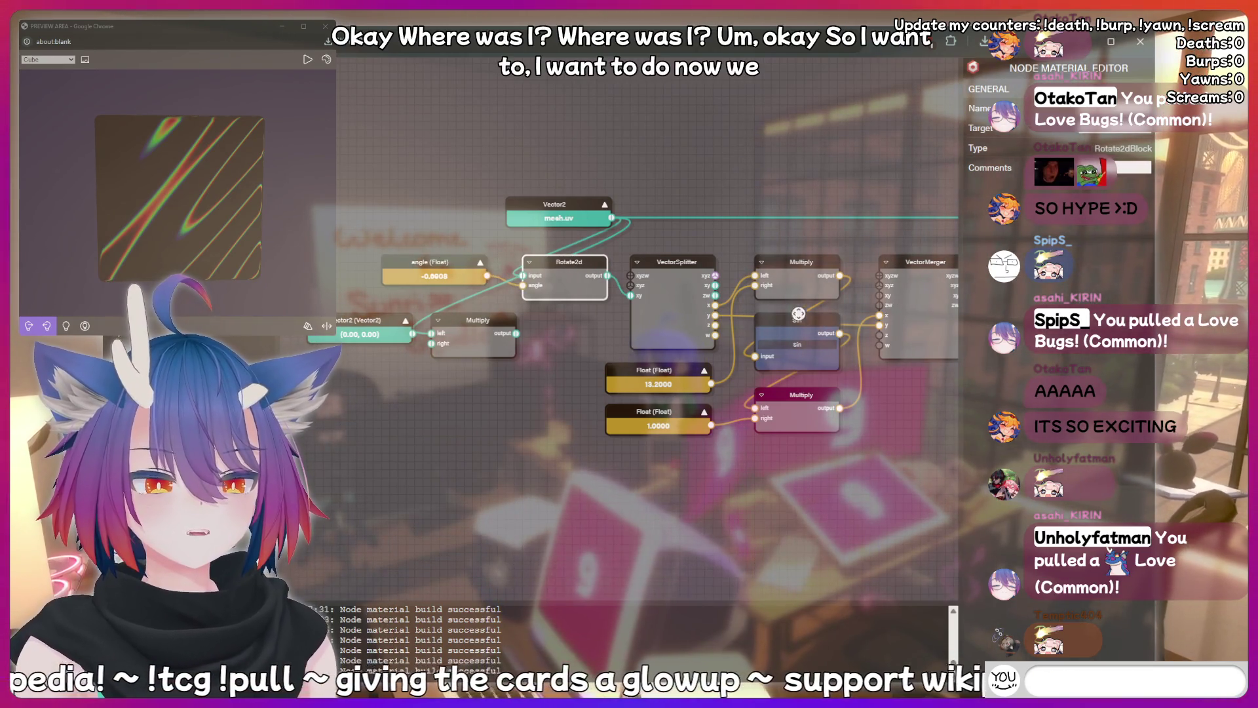
Move the Vector2 (0, 0) constant down and expand its Value into X and Y fields.
{"action": "left_click_drag", "start_coordinate": [449, 304], "coordinate": [435, 298]}
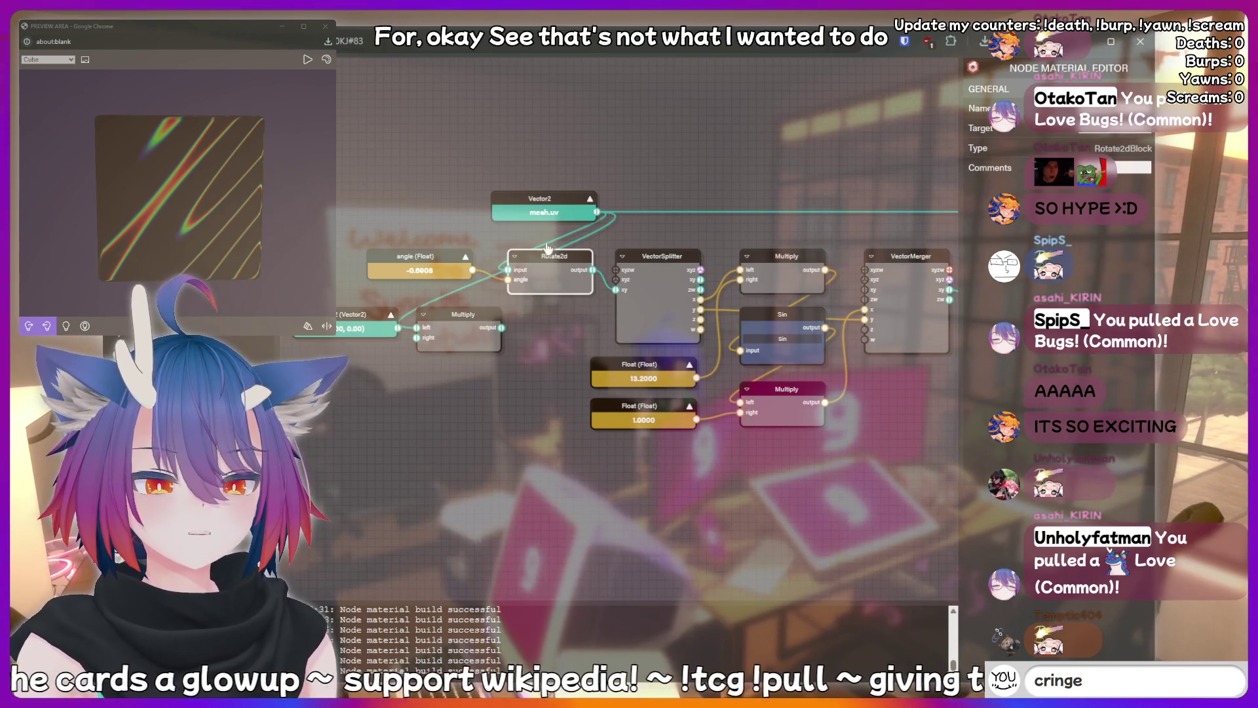
{"action": "left_click_drag", "start_coordinate": [571, 346], "coordinate": [579, 351]}
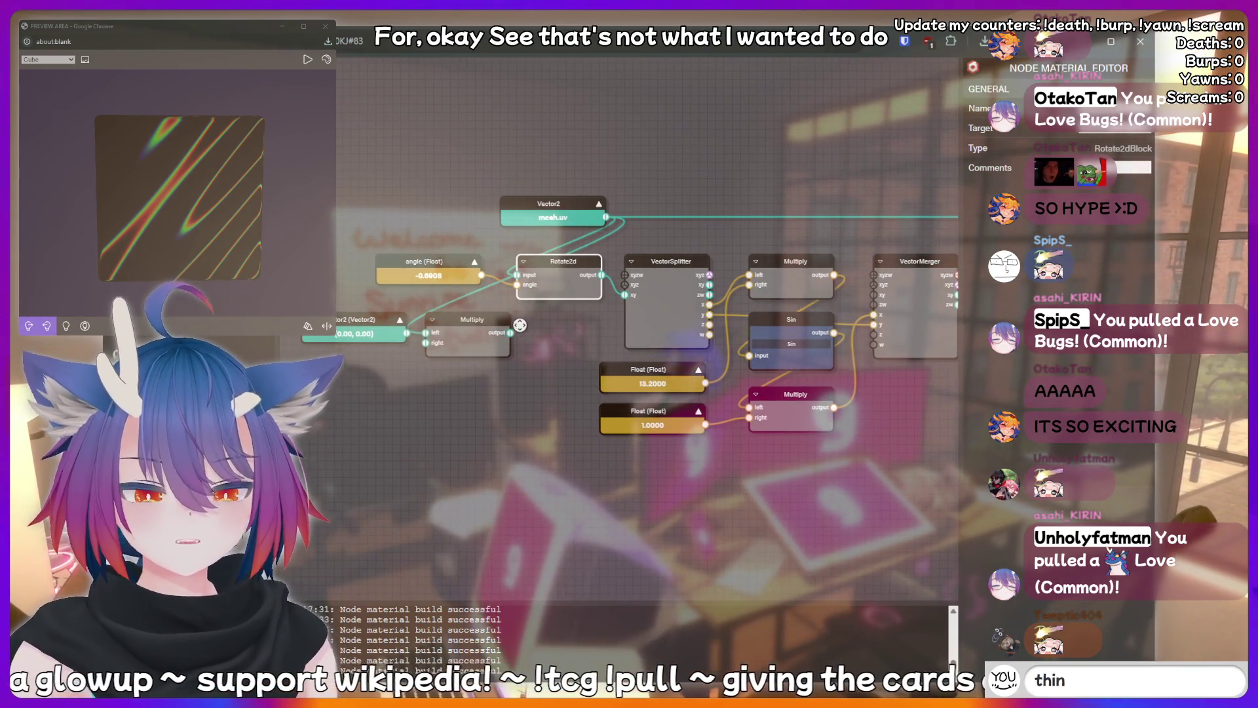
{"action": "mouse_move", "coordinate": [364, 321]}
{"action": "left_mouse_down"}
{"action": "mouse_move", "coordinate": [356, 338]}
{"action": "mouse_move", "coordinate": [429, 340]}
{"action": "mouse_move", "coordinate": [392, 334]}
{"action": "left_mouse_up"}
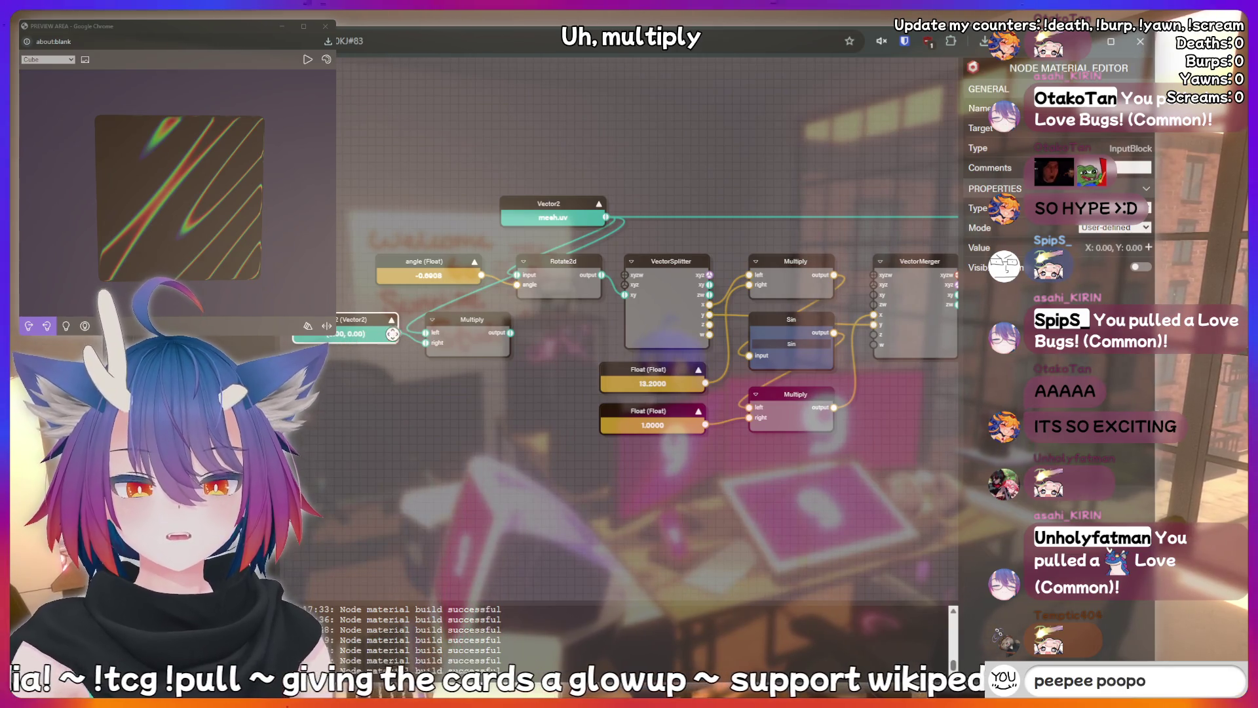
{"action": "left_click", "coordinate": [480, 276]}
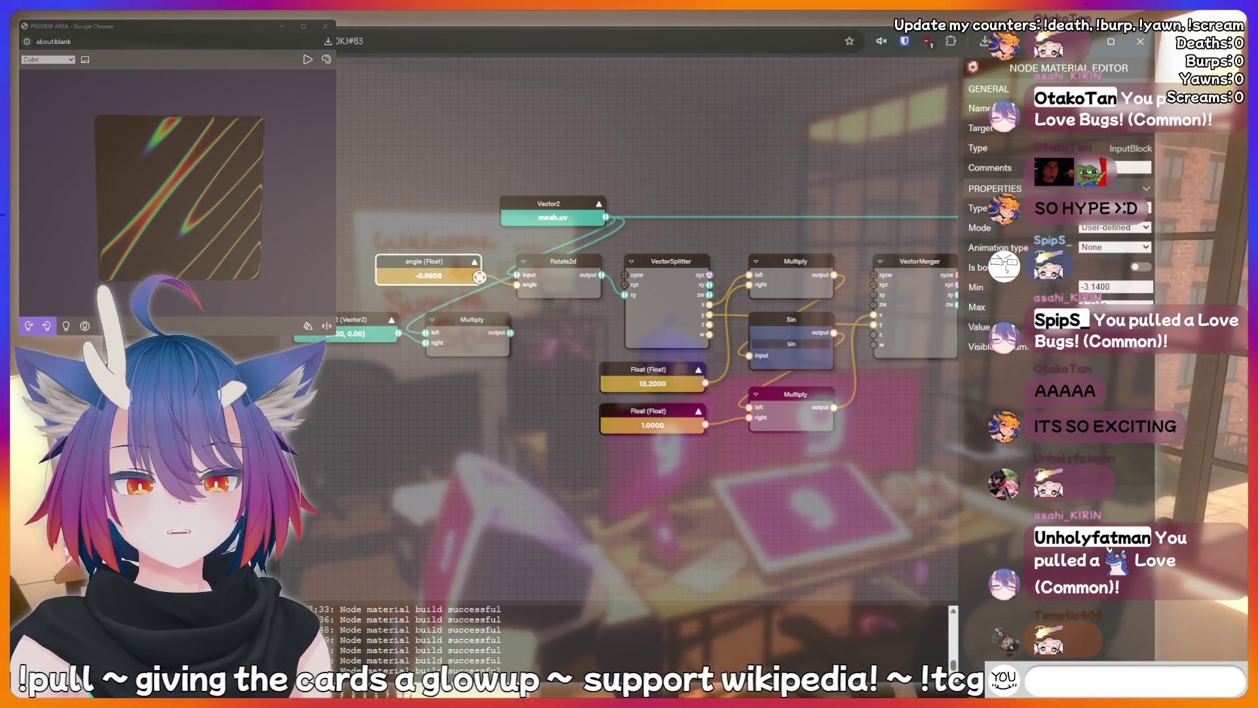
{"action": "left_click", "coordinate": [367, 320]}
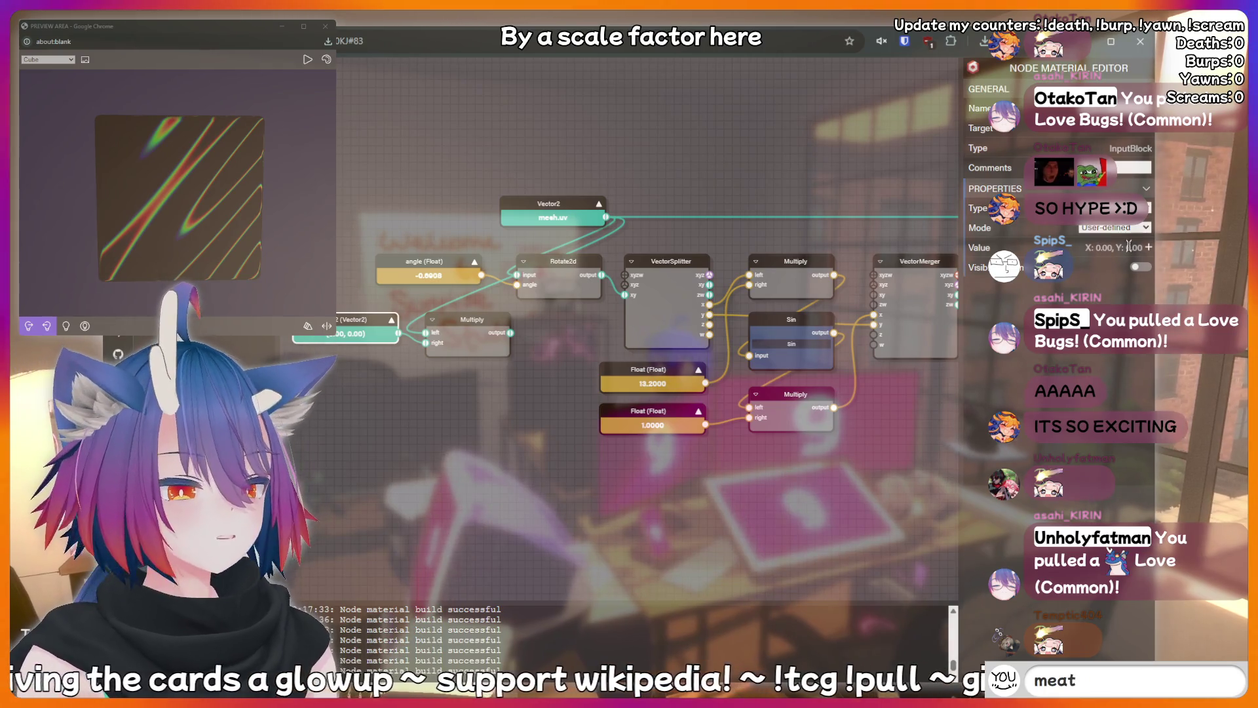
{"action": "left_click", "coordinate": [1148, 247]}
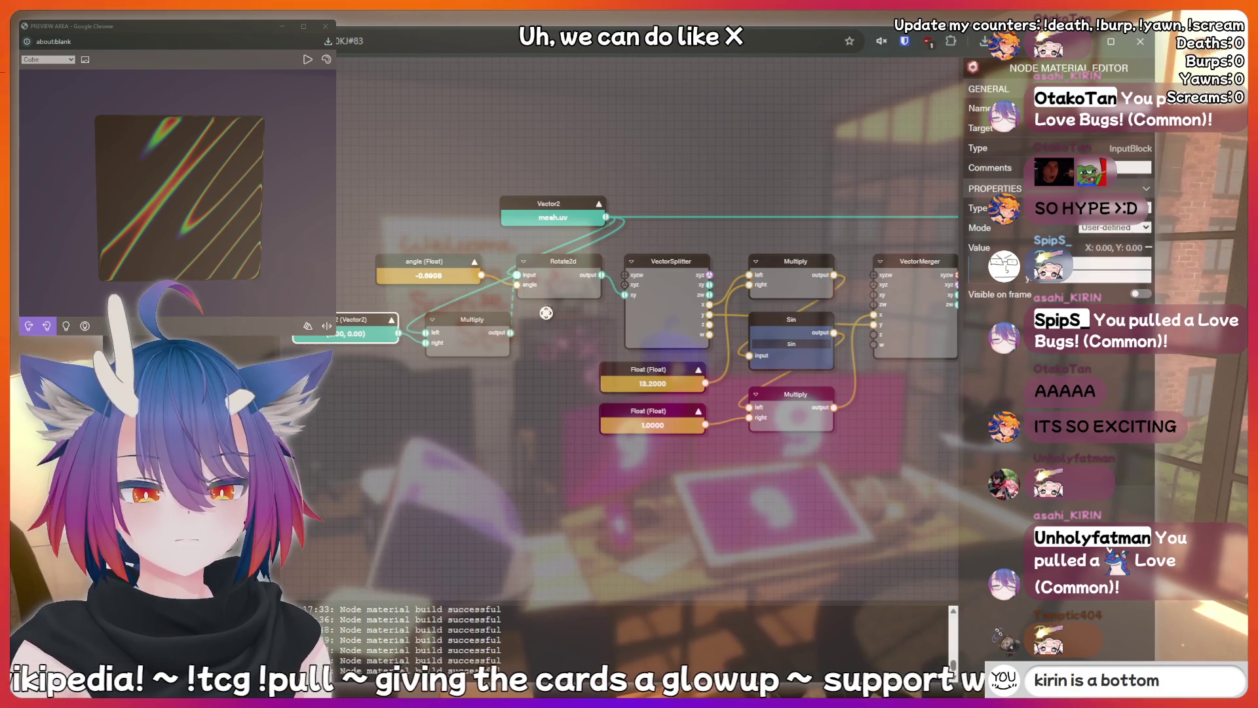
Wire the Multiply output into Rotate2d and set the Vector2 scale's X to 16.
{"action": "left_click_drag", "start_coordinate": [511, 333], "coordinate": [517, 275]}
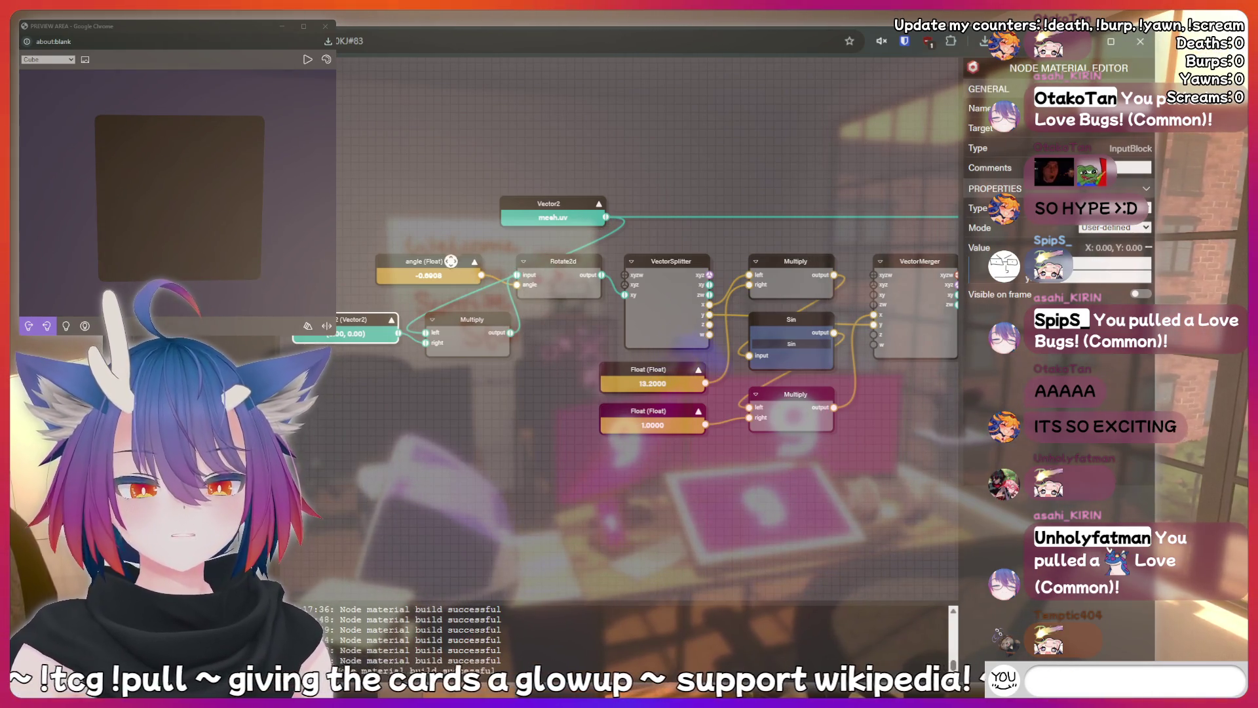
{"action": "mouse_move", "coordinate": [485, 324]}
{"action": "left_mouse_down"}
{"action": "mouse_move", "coordinate": [469, 265]}
{"action": "mouse_move", "coordinate": [464, 325]}
{"action": "mouse_move", "coordinate": [447, 321]}
{"action": "left_mouse_up"}
{"action": "left_click", "coordinate": [360, 322]}
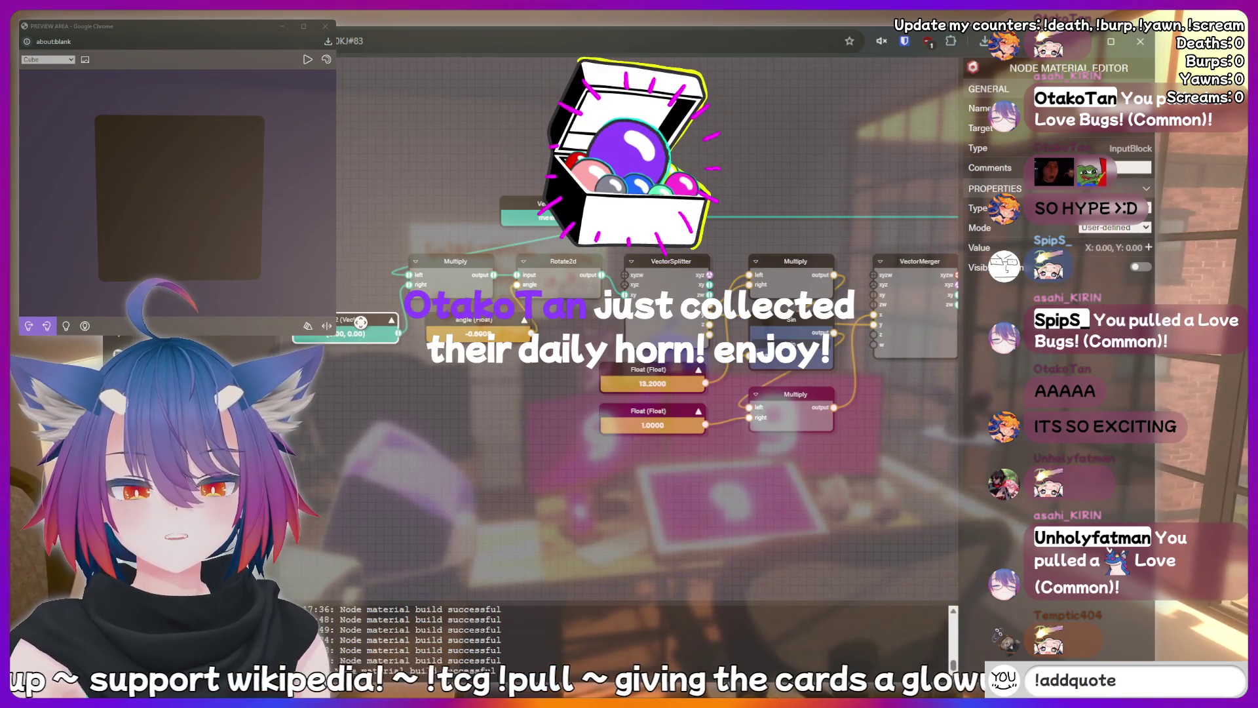
{"action": "left_click_drag", "start_coordinate": [361, 322], "coordinate": [372, 324]}
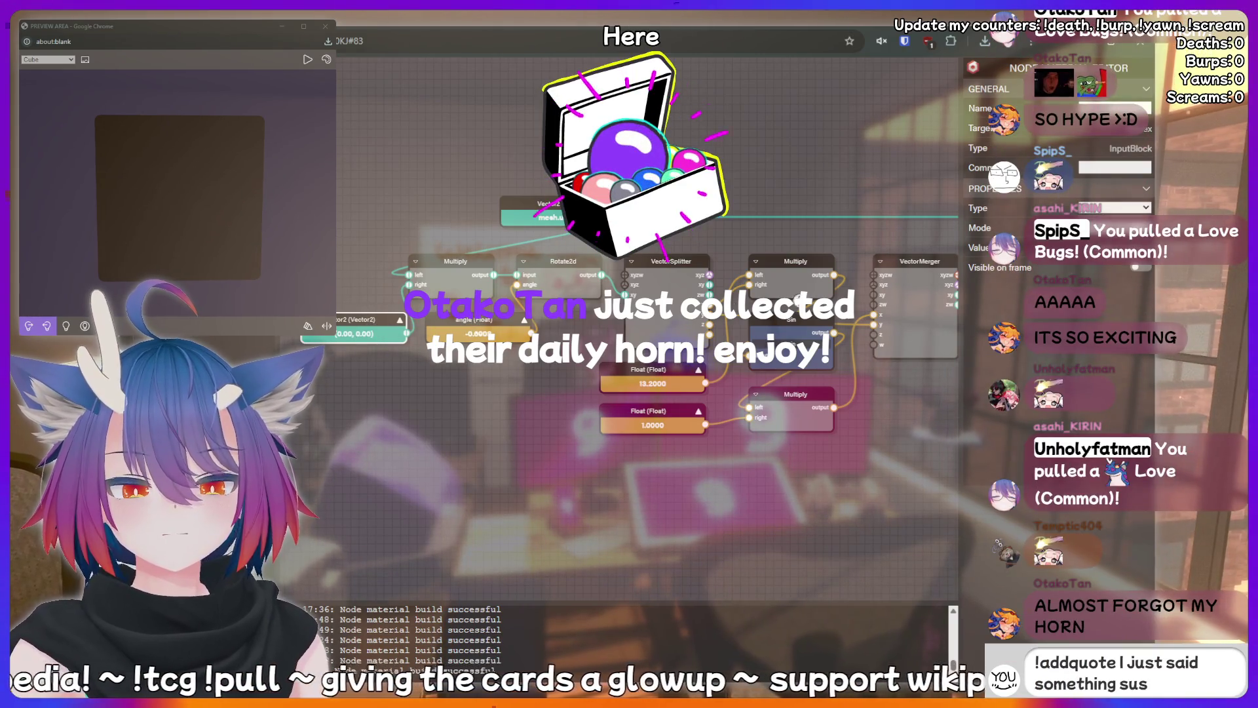
{"action": "left_click", "coordinate": [1149, 247]}
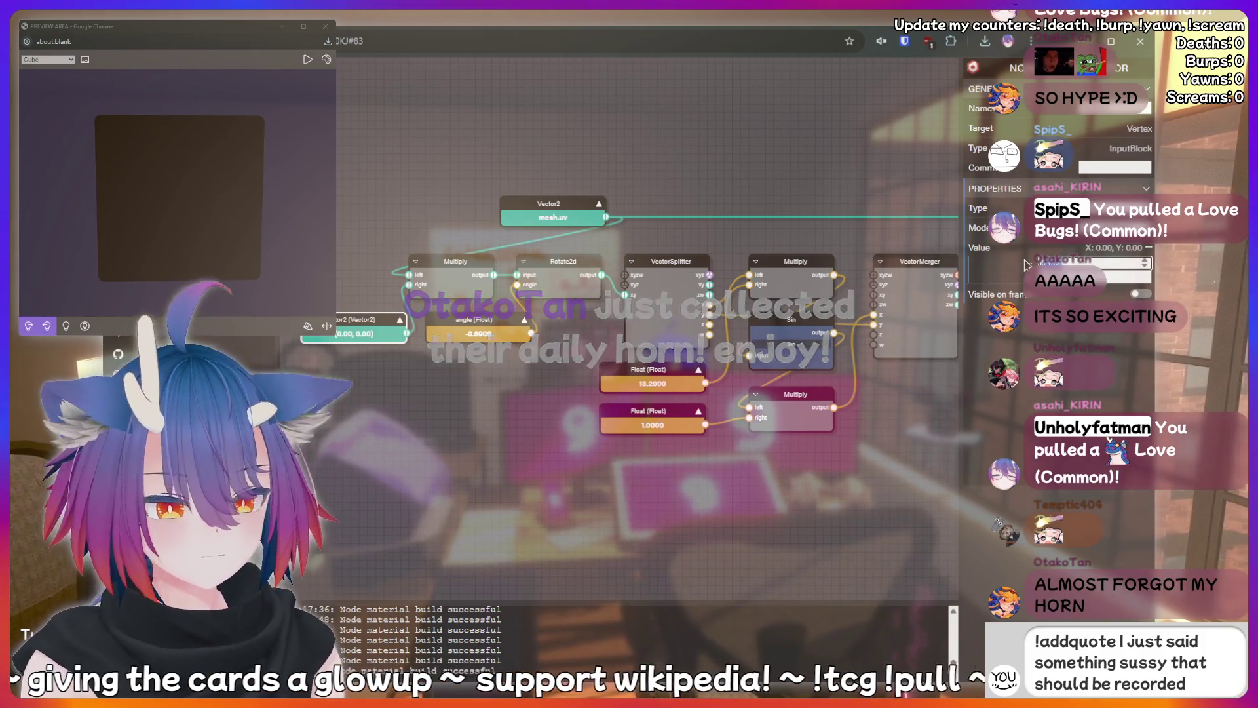
{"action": "type", "text": "16"}
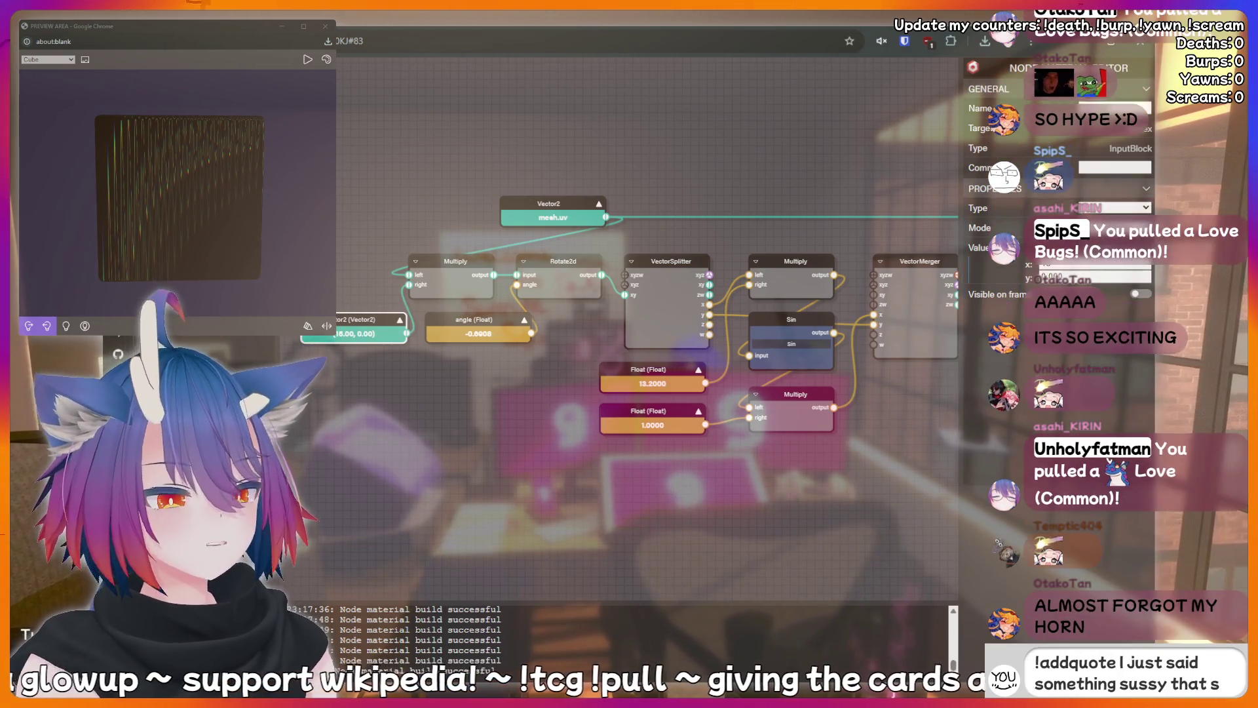
{"action": "type", "text": "1"}
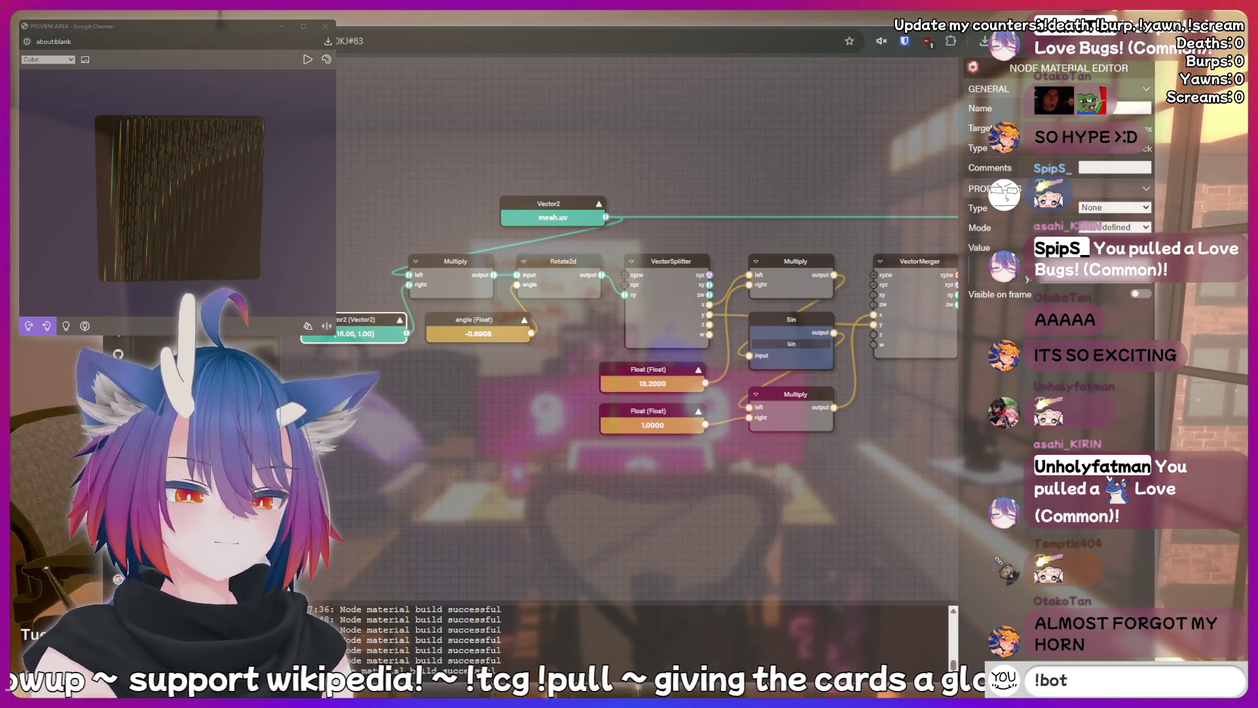
Commit the (16.00, 1.00) UV scale, deselect, and pan toward the Texture nodes.
{"action": "left_click", "coordinate": [734, 174]}
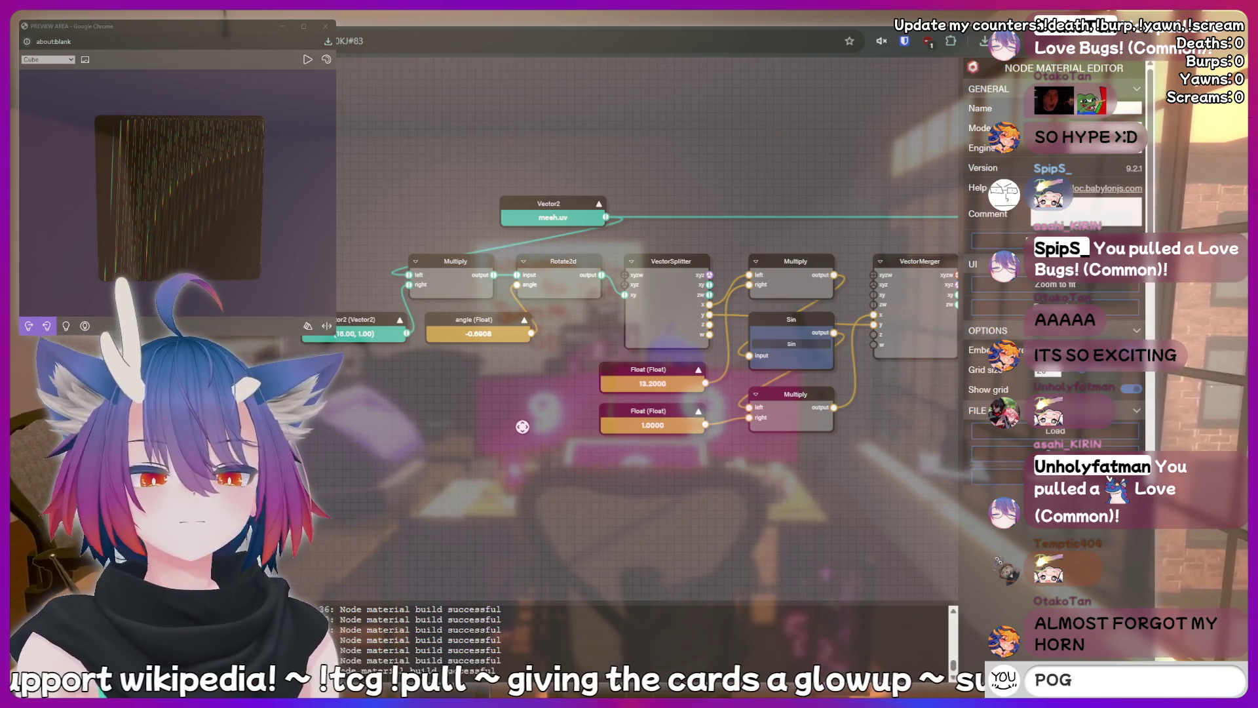
{"action": "left_click_drag", "start_coordinate": [522, 426], "coordinate": [513, 433]}
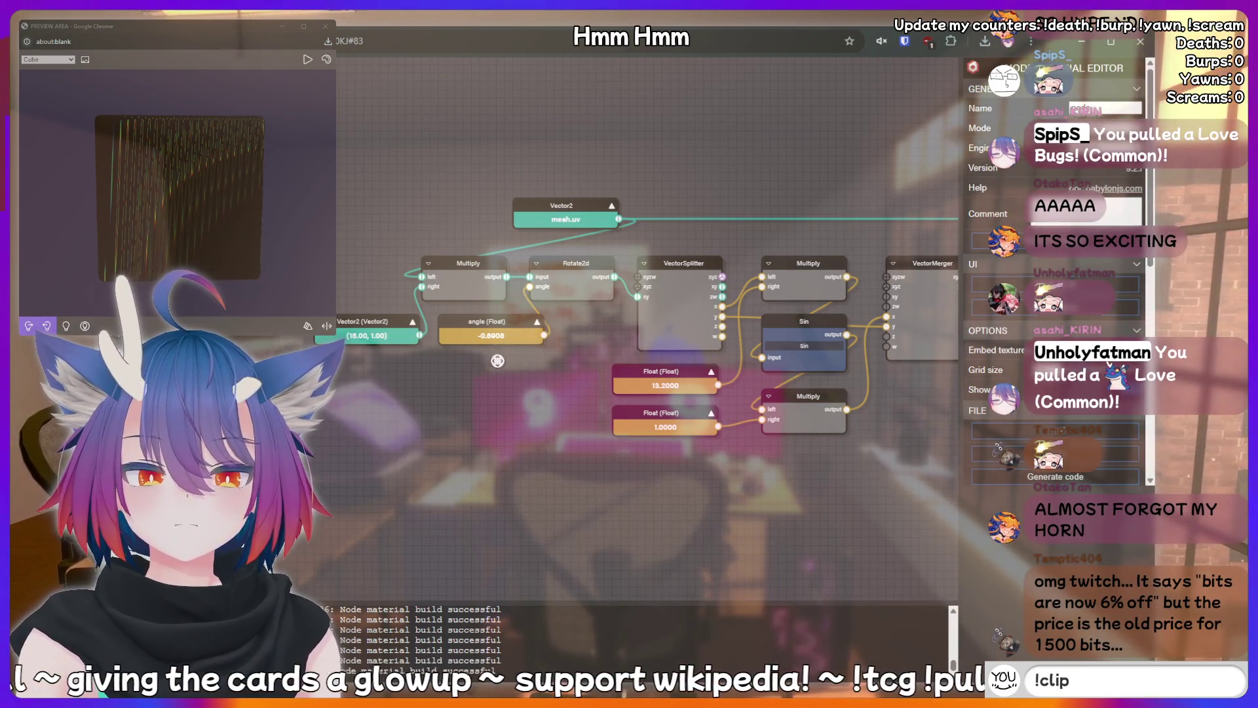
{"action": "left_click_drag", "start_coordinate": [437, 382], "coordinate": [419, 387]}
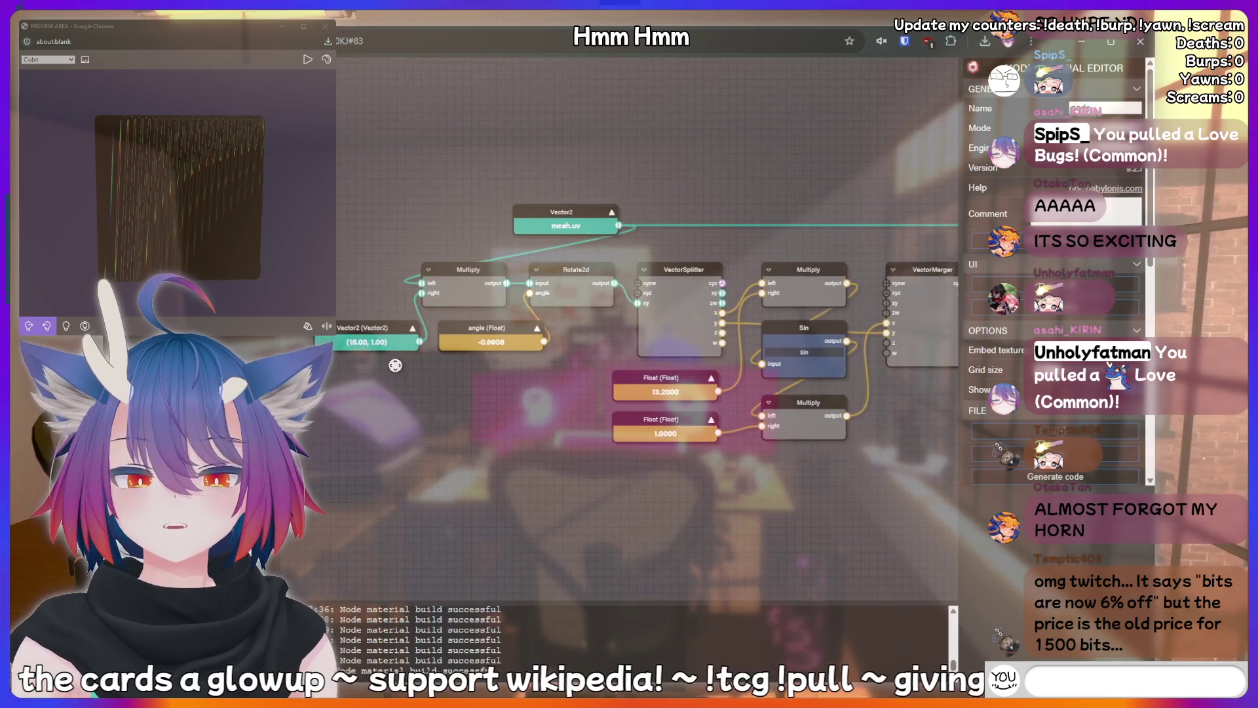
View the Texture and Grating Distance nodes and rotate the preview cube to see zigzag stripes.
{"action": "left_click_drag", "start_coordinate": [544, 302], "coordinate": [451, 313]}
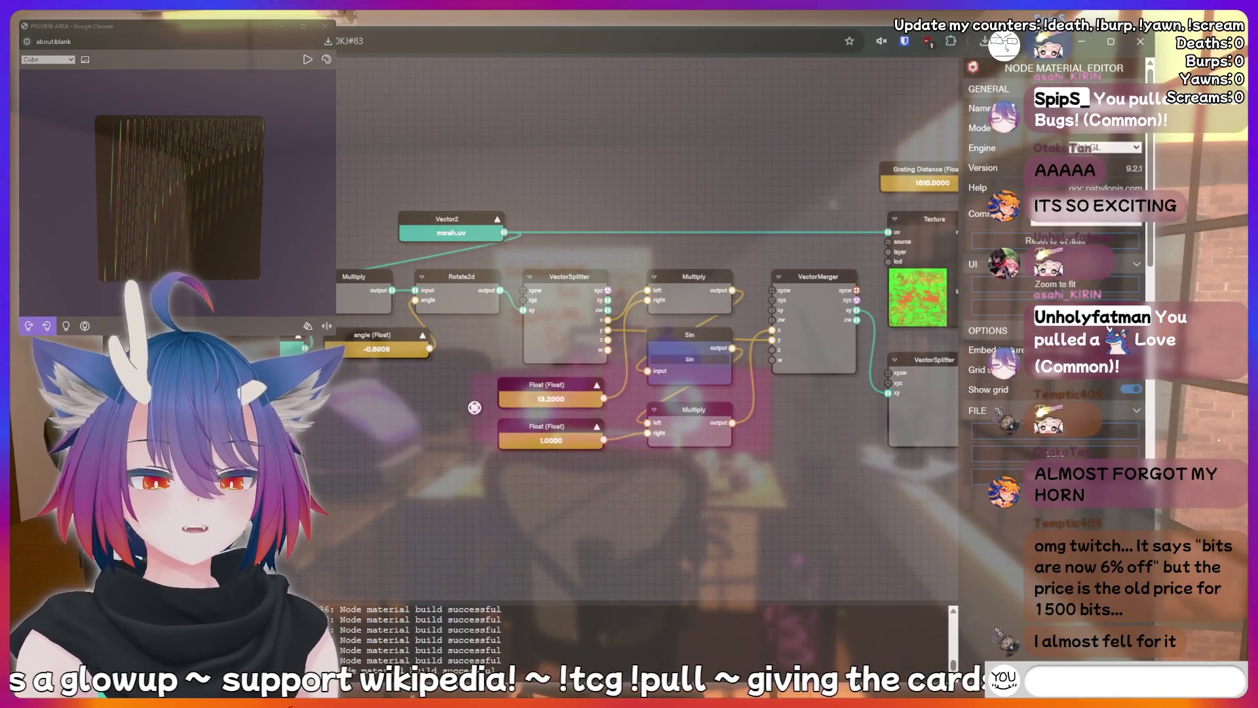
{"action": "left_click_drag", "start_coordinate": [195, 164], "coordinate": [169, 201]}
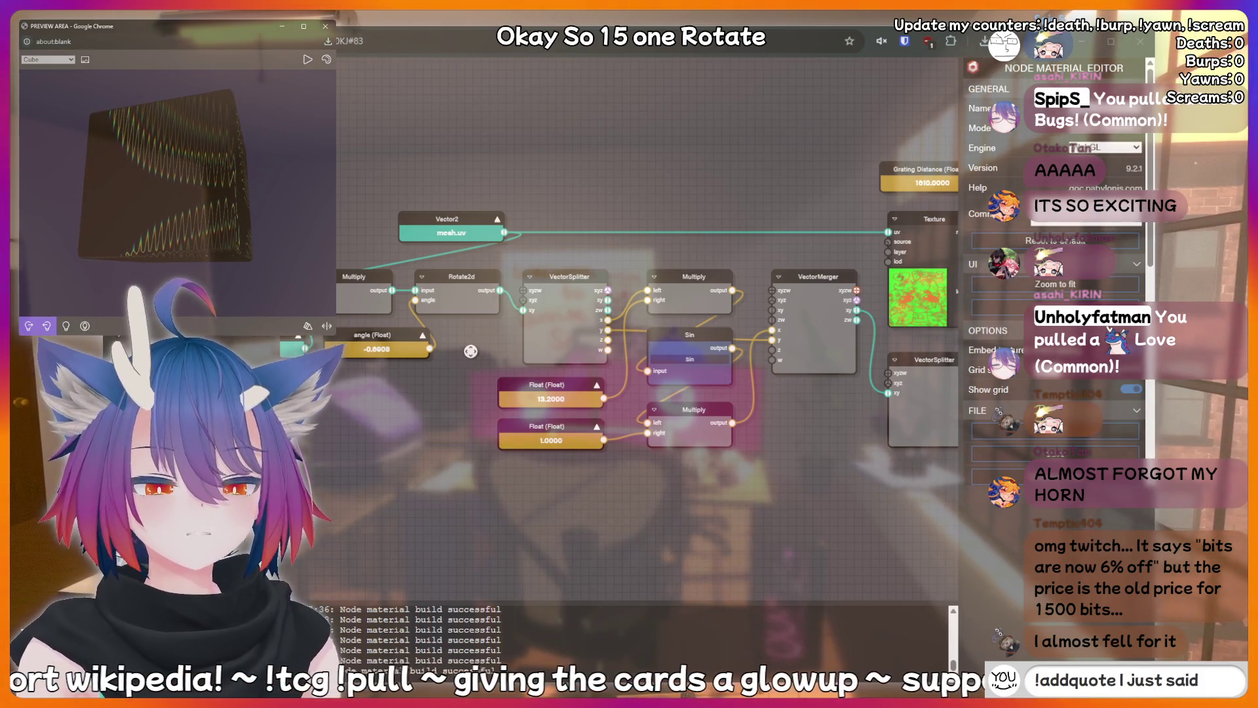
{"action": "left_click_drag", "start_coordinate": [471, 350], "coordinate": [485, 353]}
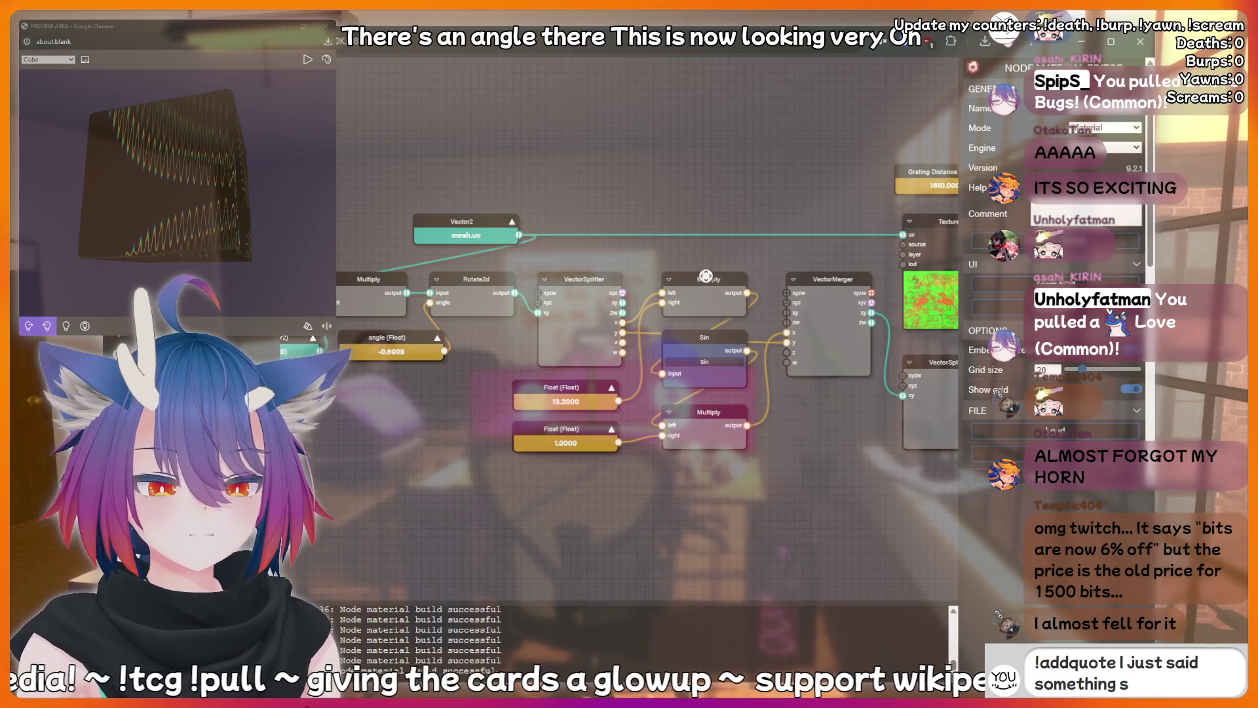
{"action": "left_click", "coordinate": [706, 276]}
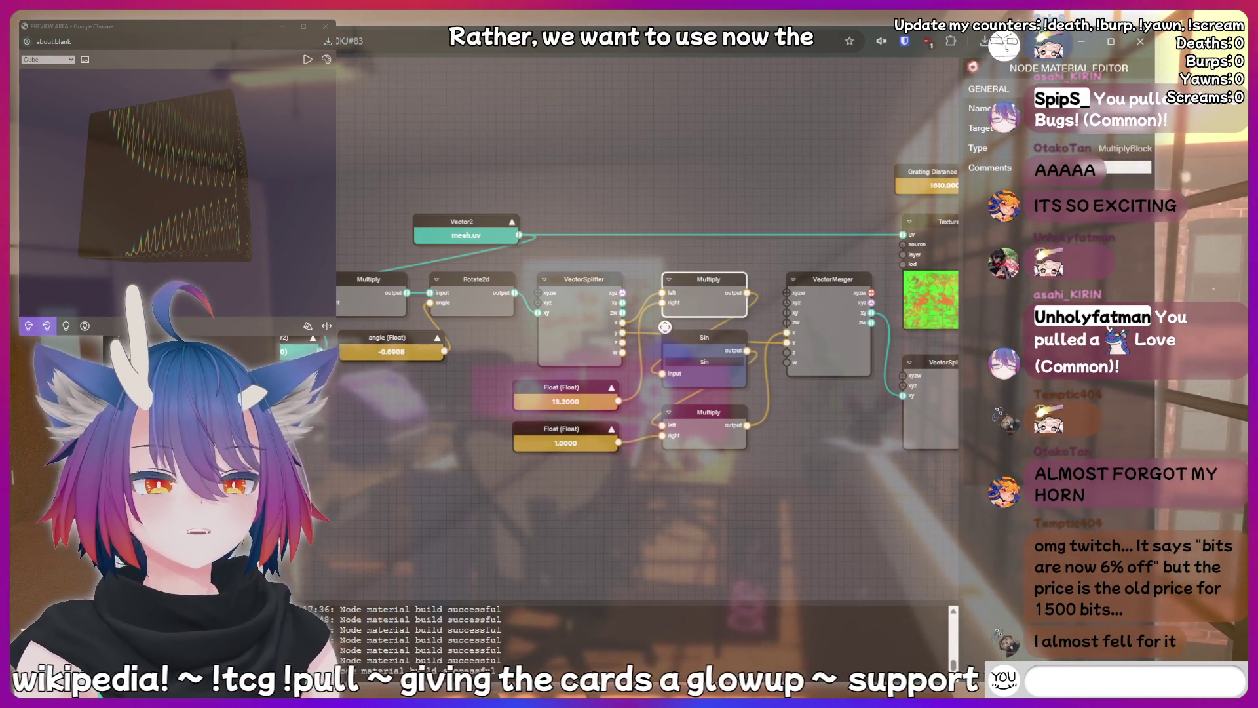
{"action": "type", "text": "kirin is a b"}
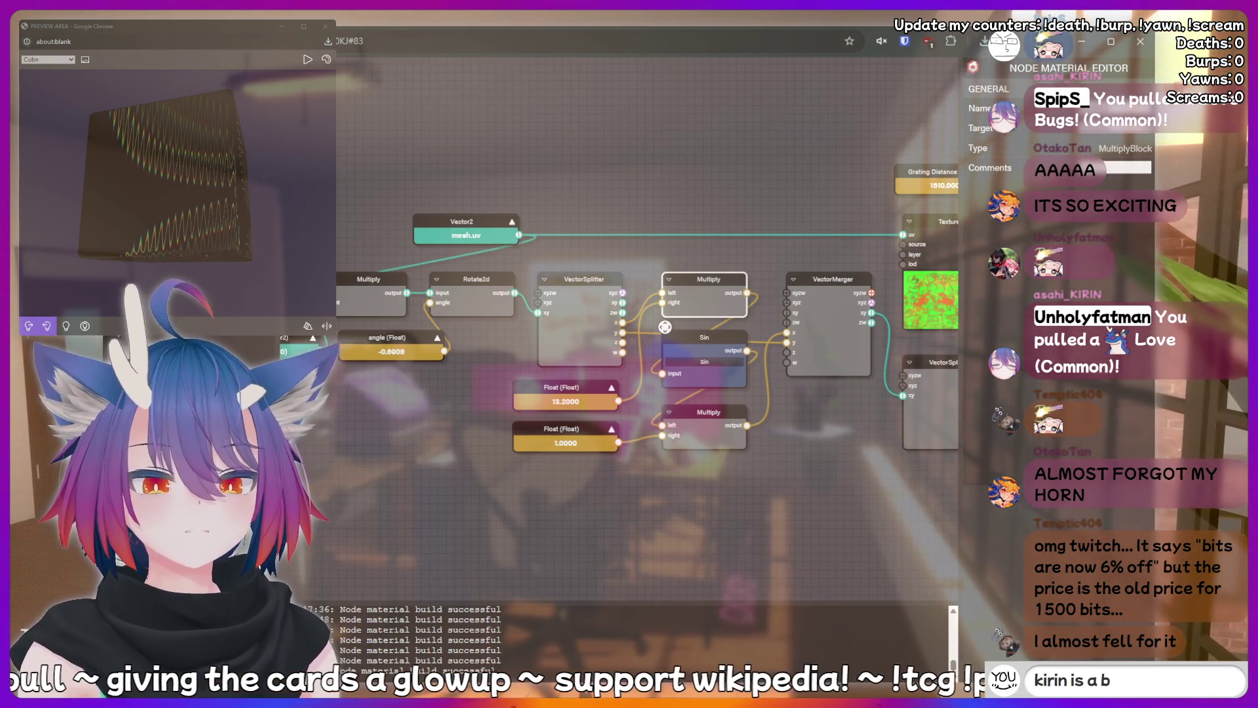
{"action": "type", "text": "peepee p"}
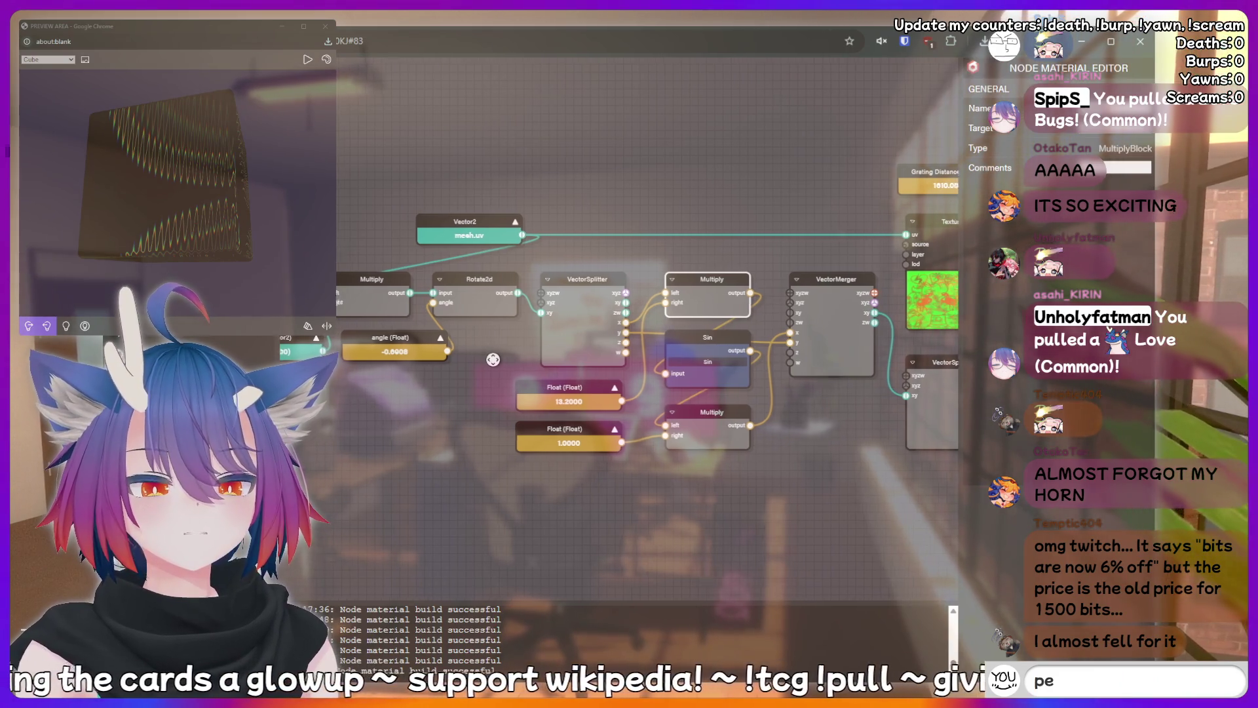
Set the Vector2 scale constant's Y value to 0 and pan toward the Texture nodes.
{"action": "left_click", "coordinate": [355, 348]}
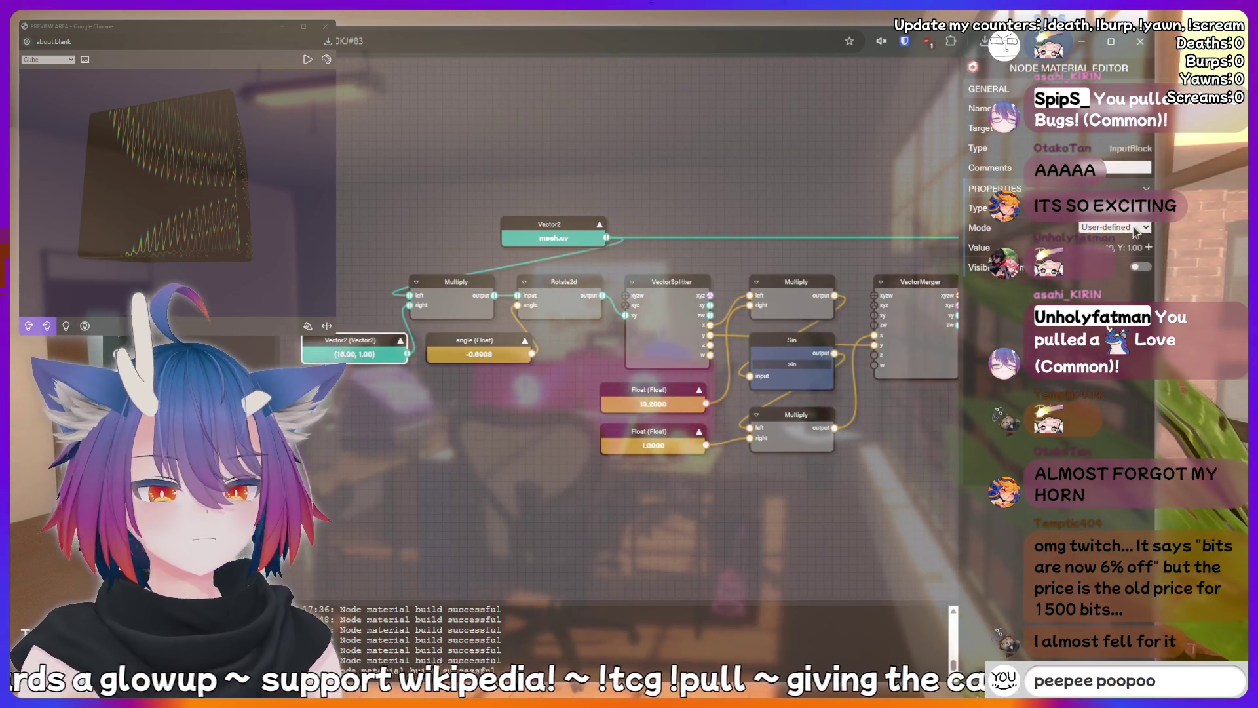
{"action": "left_click", "coordinate": [1150, 248]}
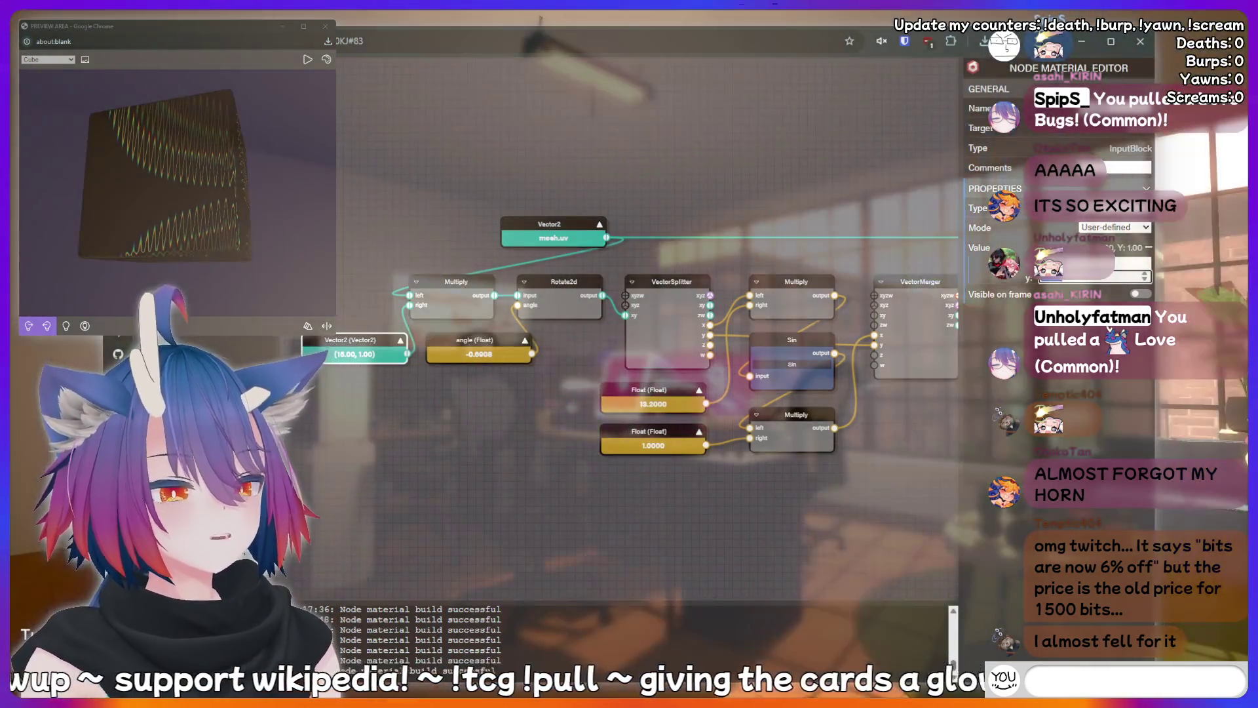
{"action": "type", "text": "0"}
{"action": "left_click", "coordinate": [836, 258]}
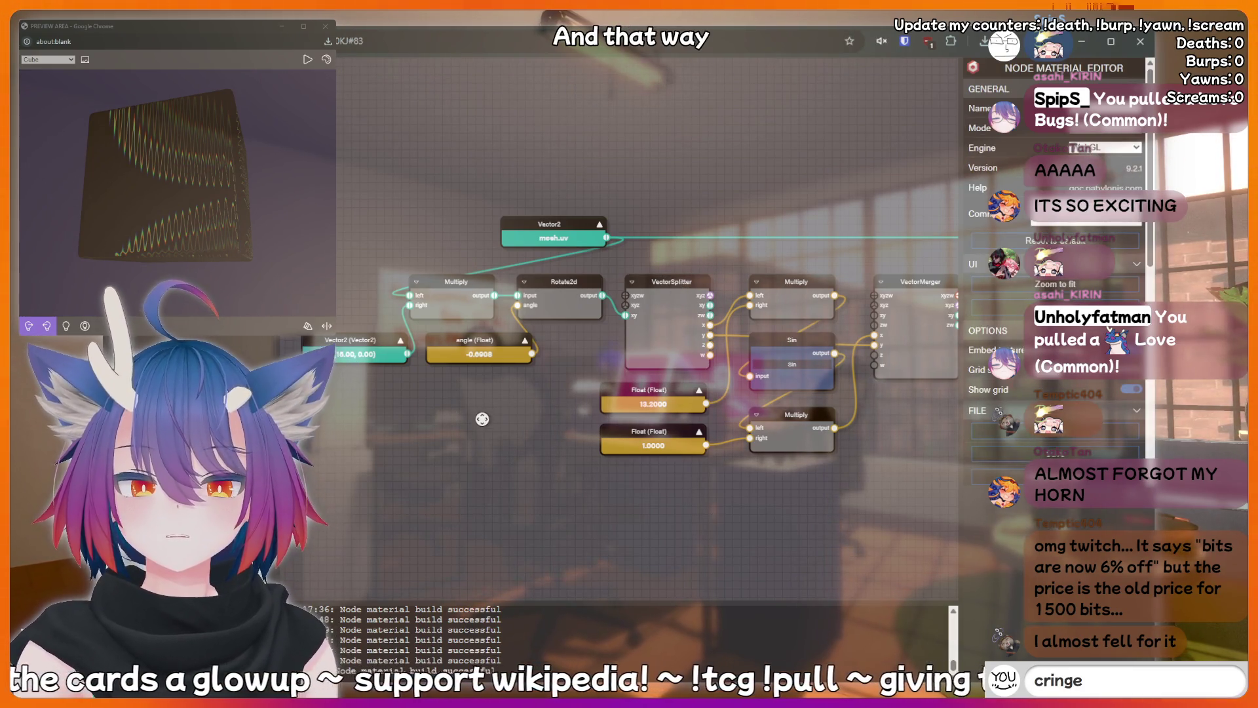
{"action": "mouse_move", "coordinate": [478, 419]}
{"action": "left_mouse_down"}
{"action": "mouse_move", "coordinate": [509, 438]}
{"action": "mouse_move", "coordinate": [412, 439]}
{"action": "mouse_move", "coordinate": [547, 357]}
{"action": "left_mouse_up"}
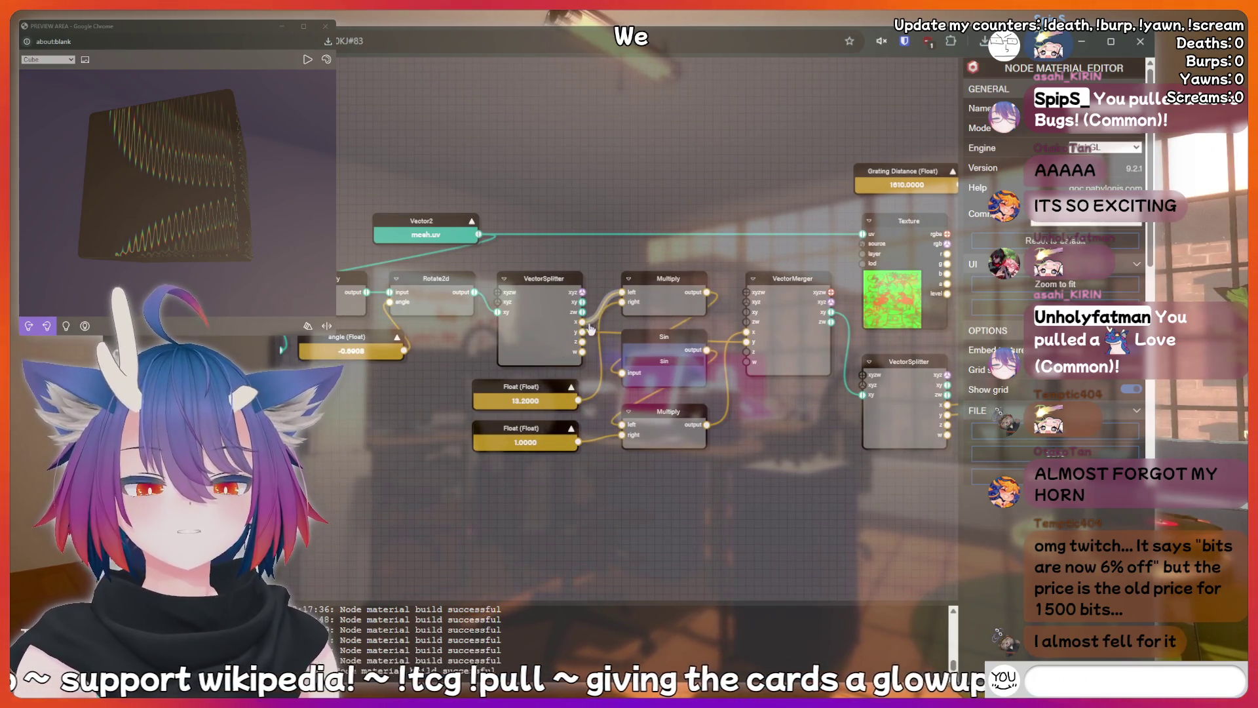
{"action": "left_click", "coordinate": [663, 279]}
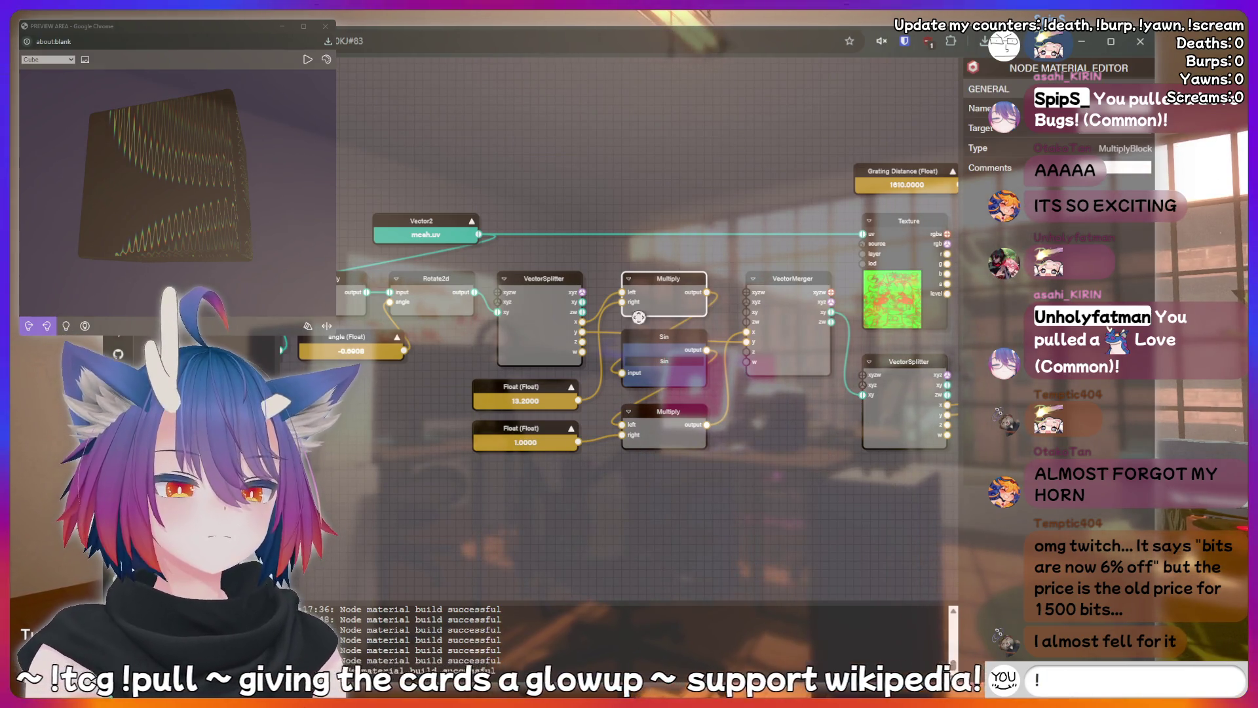
{"action": "left_click_drag", "start_coordinate": [639, 317], "coordinate": [646, 392]}
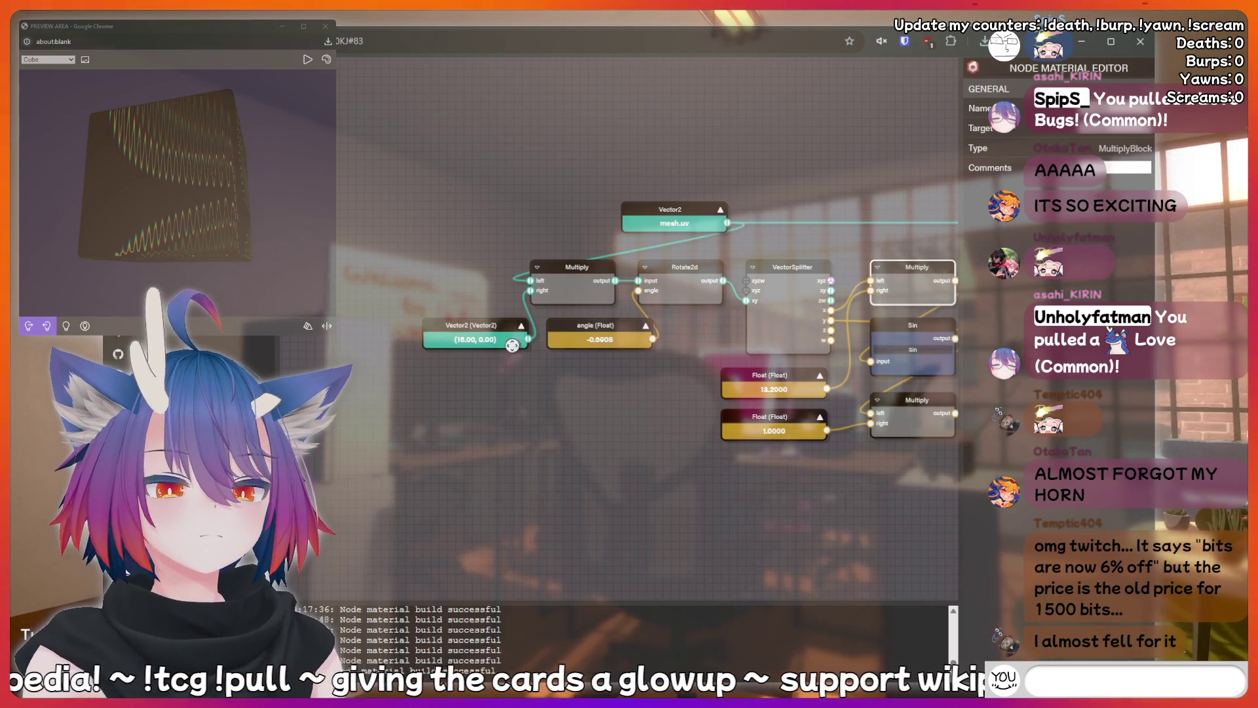
{"action": "left_click", "coordinate": [464, 322]}
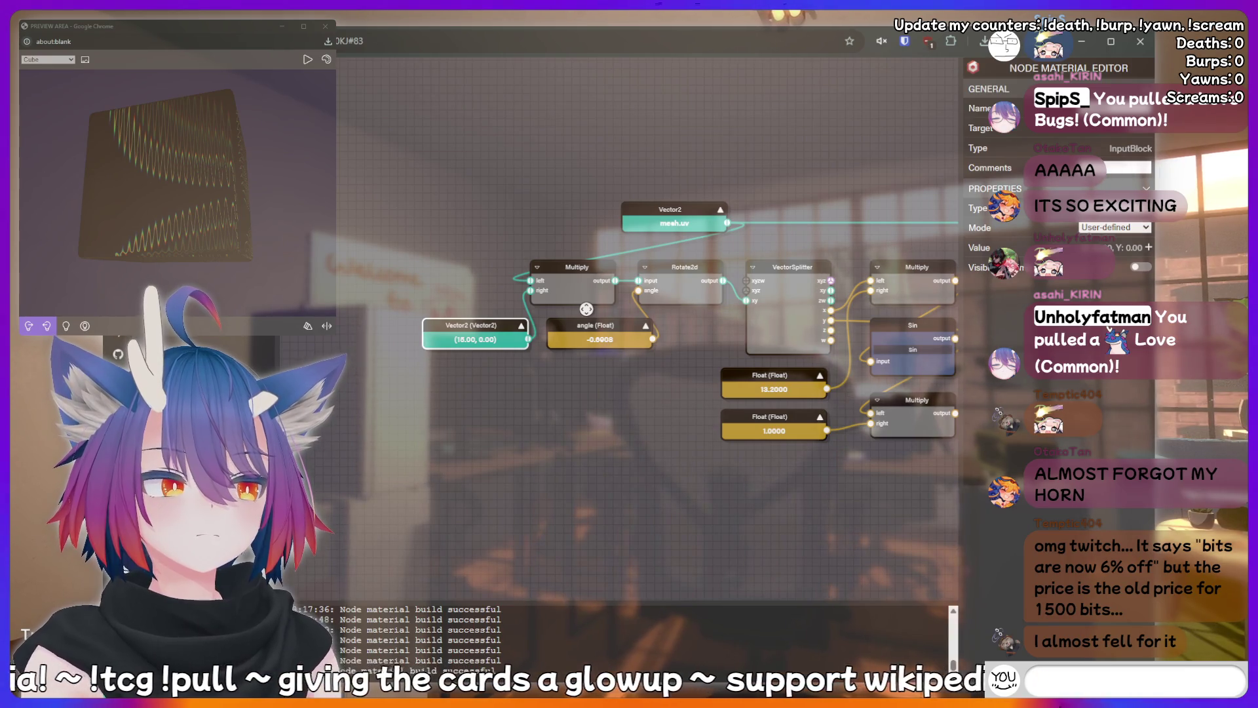
Commit the Vector2 Y value of 1, making the UV scale (18.00, 1.00).
{"action": "type", "text": "peepeepoopoo"}
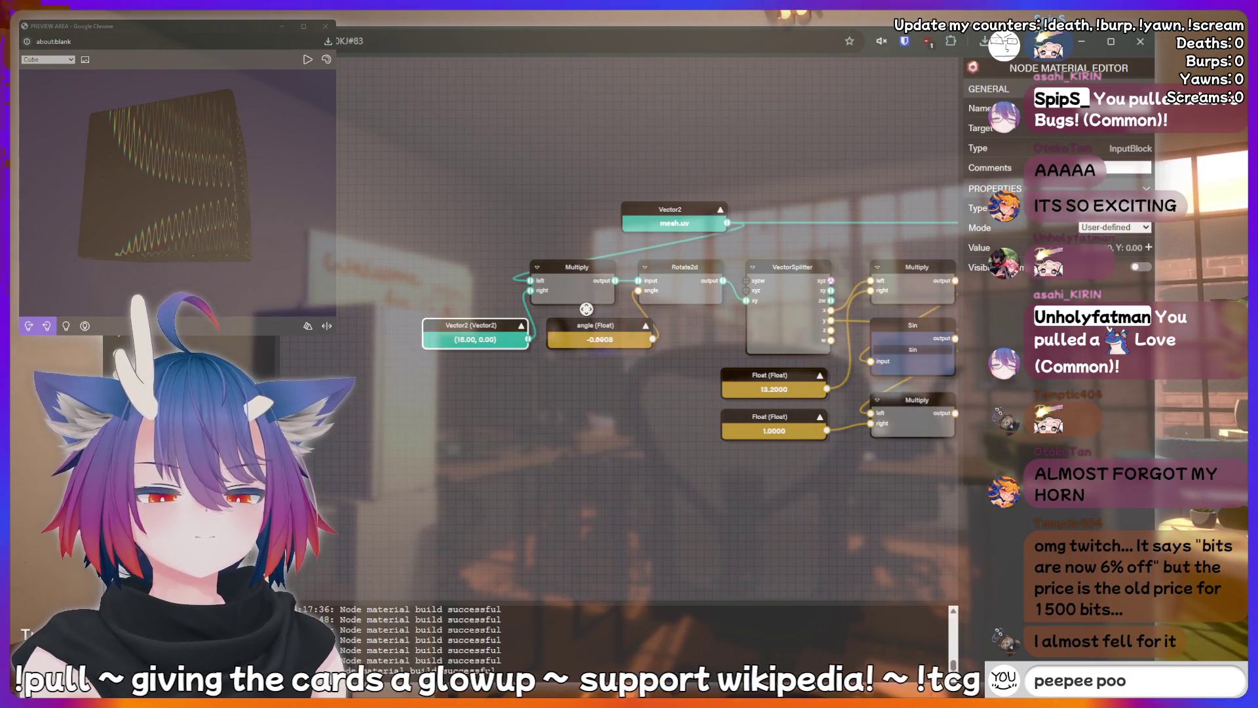
{"action": "key", "text": "BackSpace"}
{"action": "key", "text": "BackSpace"}
{"action": "key", "text": "BackSpace"}
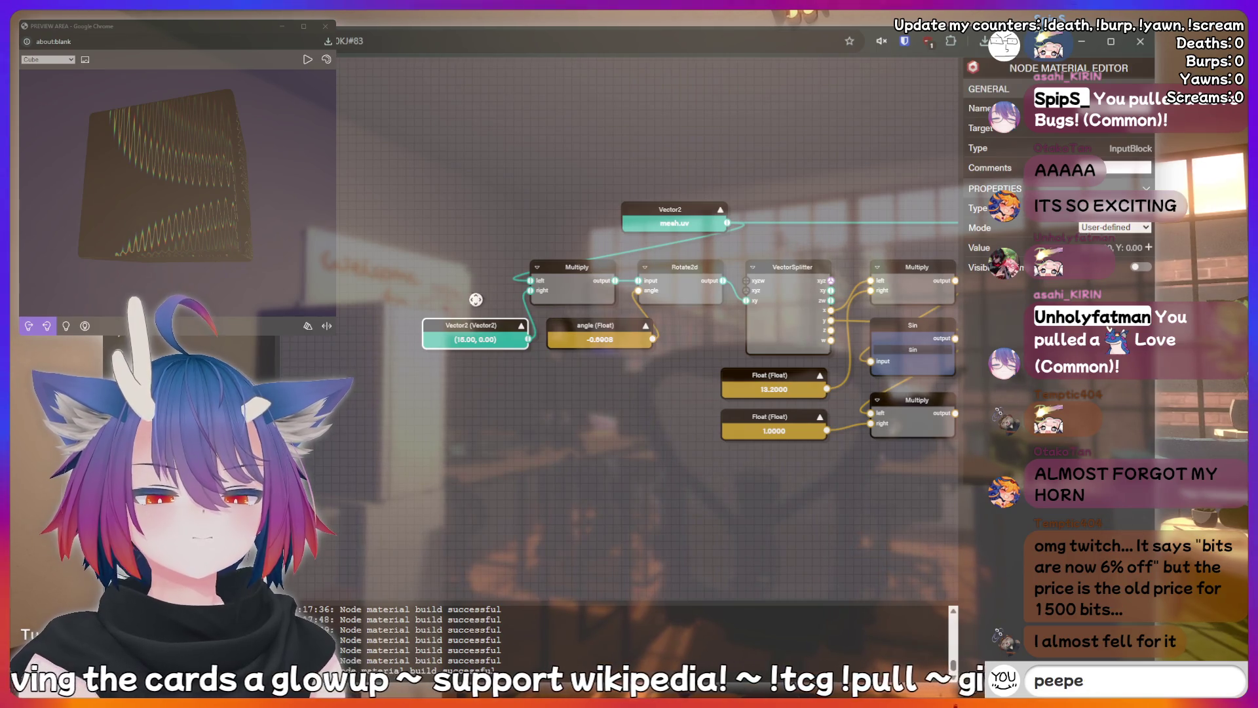
{"action": "type", "text": "thinking hard"}
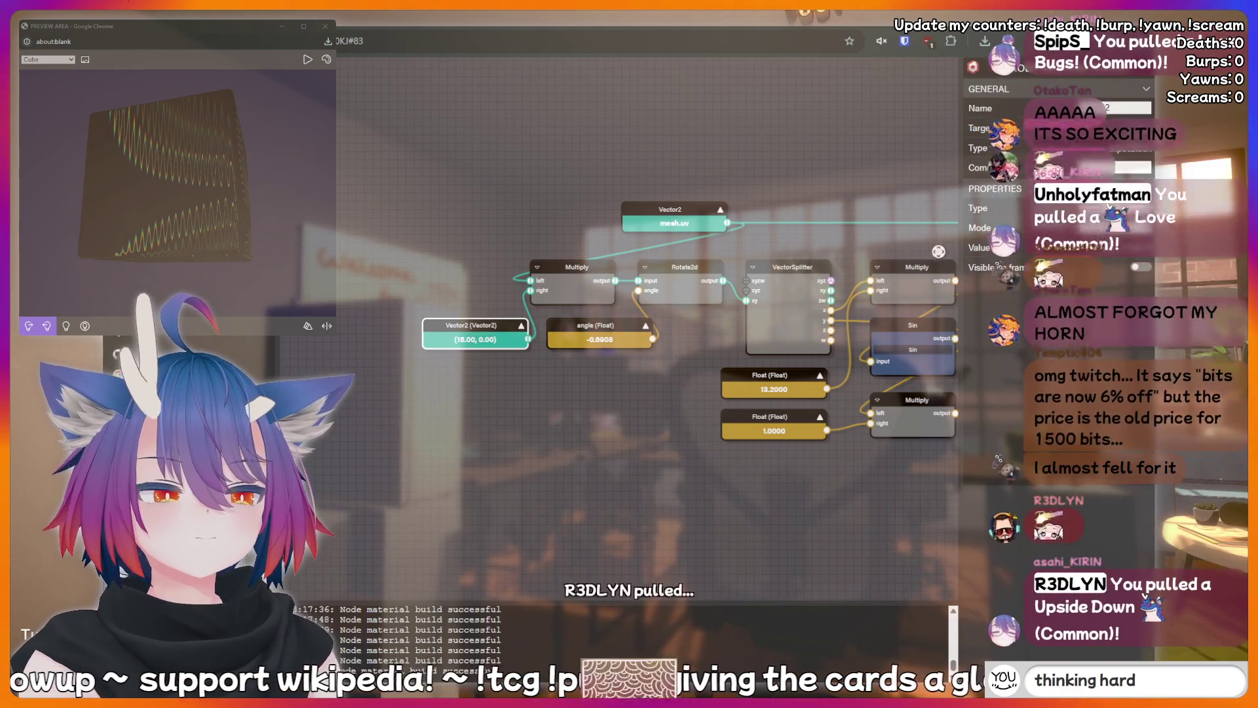
{"action": "key", "text": "BackSpace"}
{"action": "key", "text": "BackSpace"}
{"action": "key", "text": "BackSpace"}
{"action": "key", "text": "BackSpace"}
{"action": "key", "text": "BackSpace"}
{"action": "key", "text": "BackSpace"}
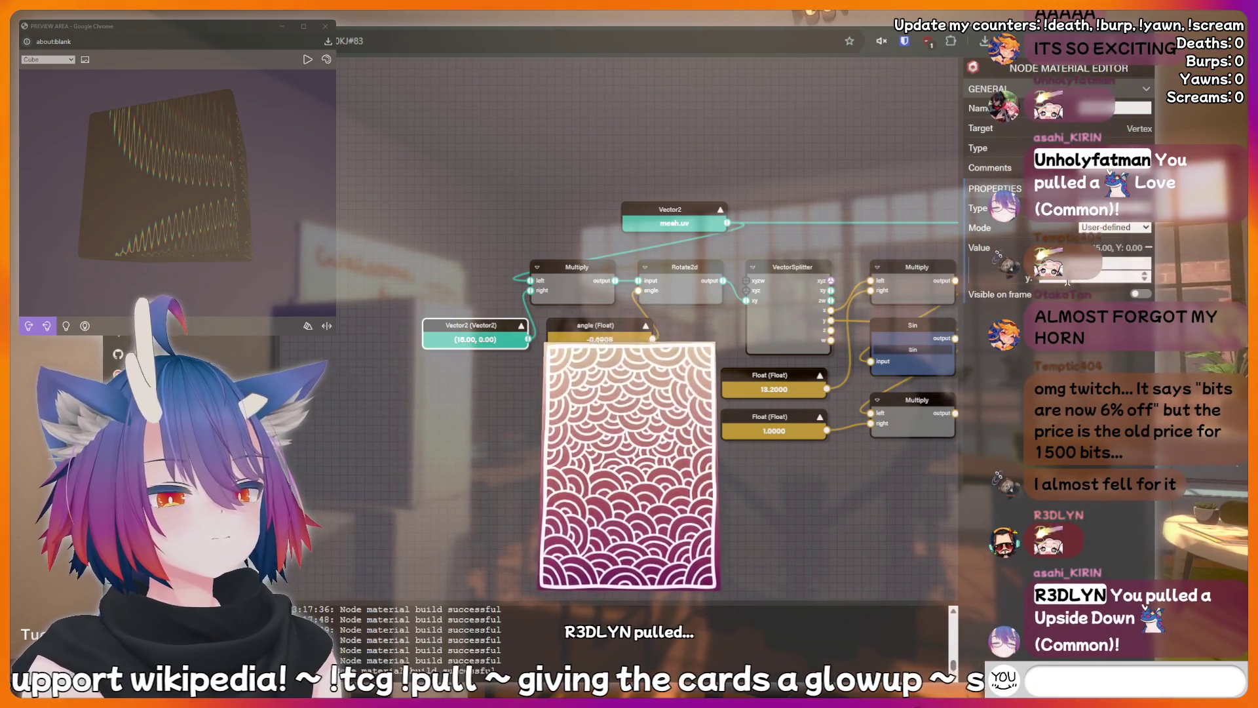
{"action": "type", "text": "nerd"}
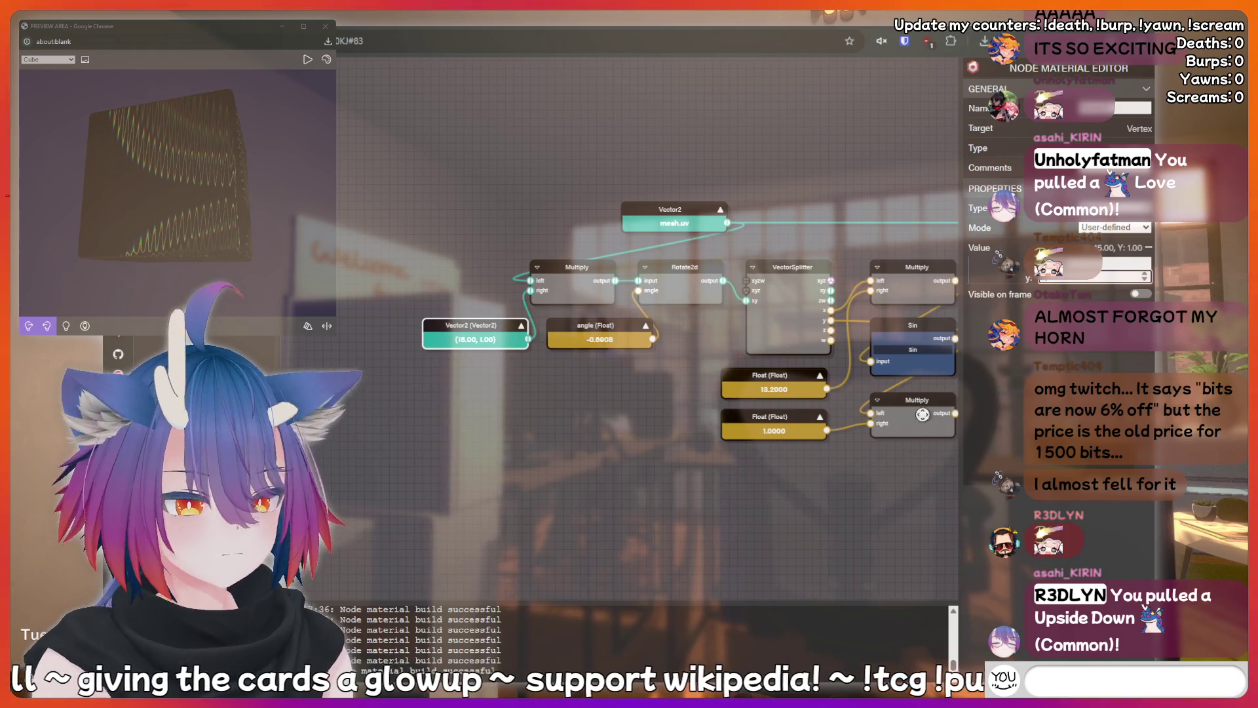
{"action": "left_click", "coordinate": [855, 485]}
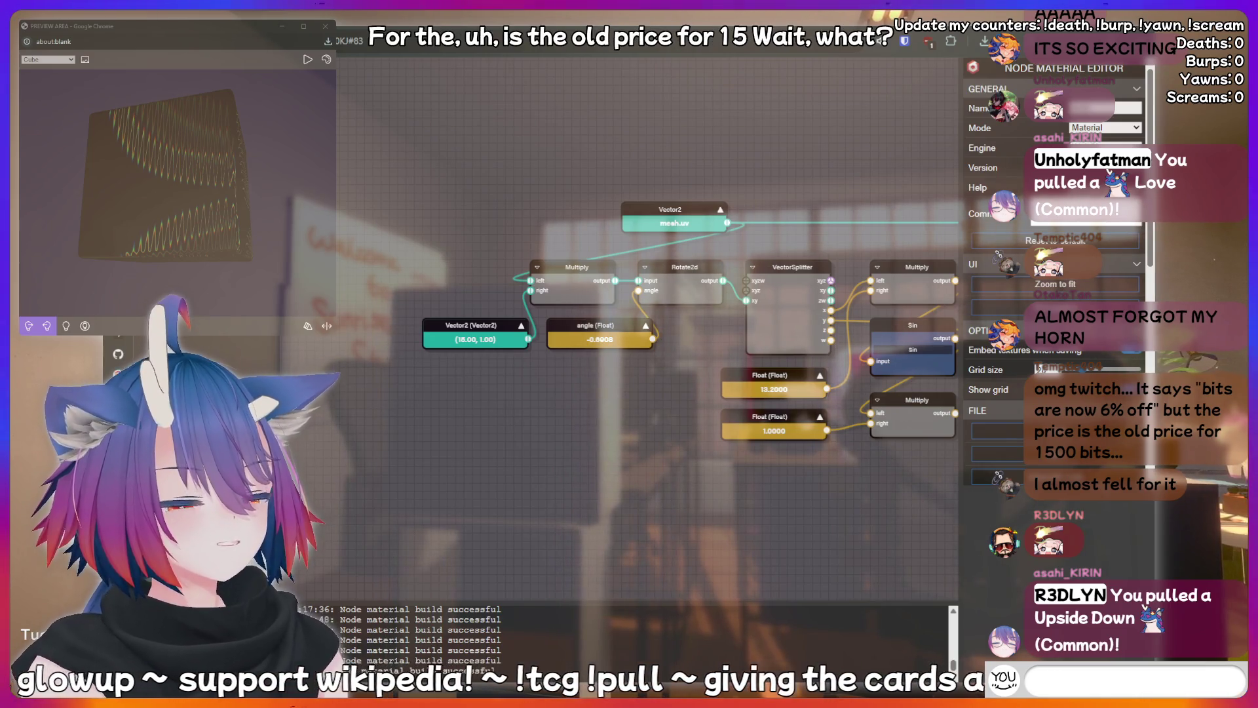
{"action": "type", "text": "peepee poopoo"}
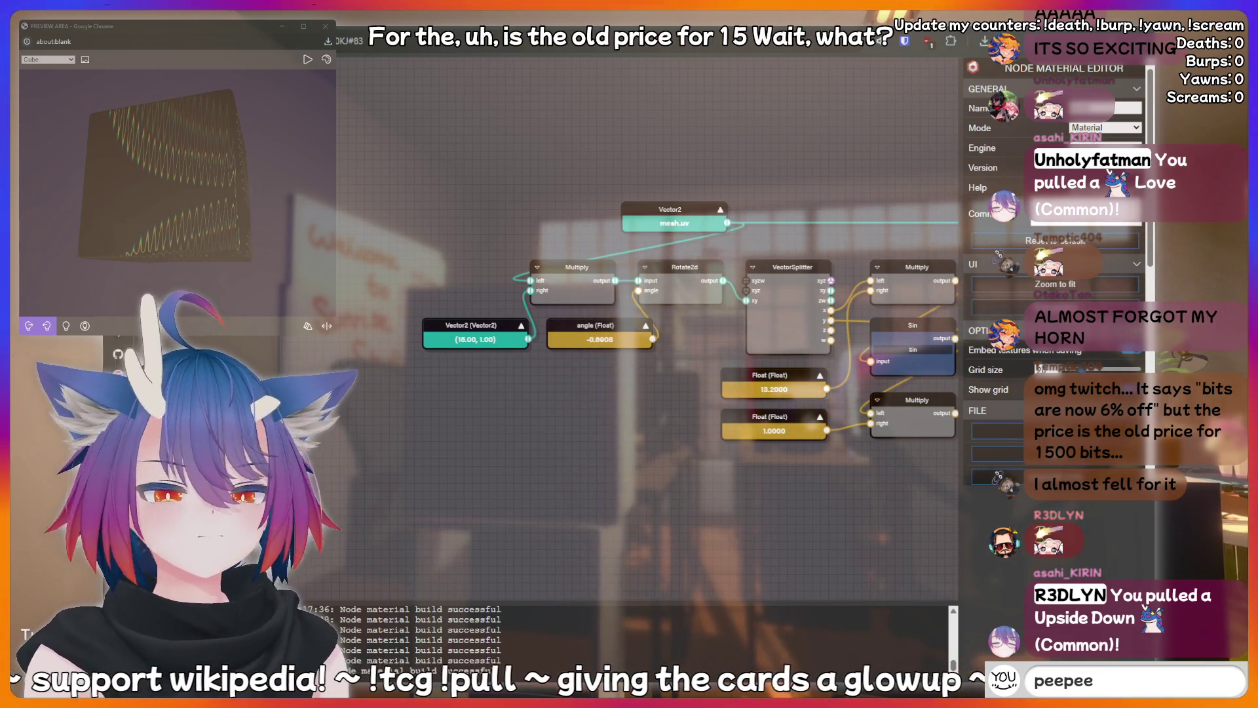
Drag the mesh.uv node far left above the Vector2 (18.00, 1.00) node and re-center the view.
{"action": "mouse_move", "coordinate": [787, 132]}
{"action": "left_mouse_down"}
{"action": "mouse_move", "coordinate": [523, 132]}
{"action": "mouse_move", "coordinate": [713, 132]}
{"action": "left_mouse_up"}
{"action": "type", "text": "!bottom"}
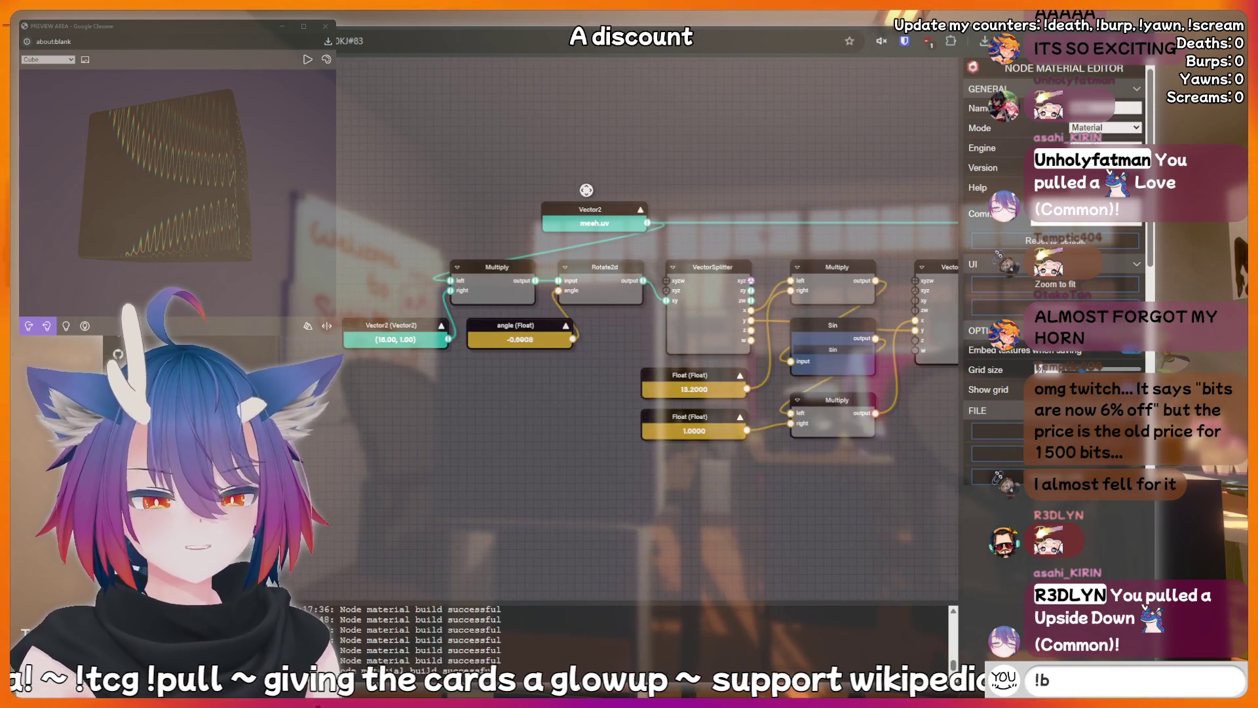
{"action": "mouse_move", "coordinate": [602, 208]}
{"action": "left_mouse_down"}
{"action": "mouse_move", "coordinate": [164, 217]}
{"action": "mouse_move", "coordinate": [478, 217]}
{"action": "mouse_move", "coordinate": [422, 213]}
{"action": "left_mouse_up"}
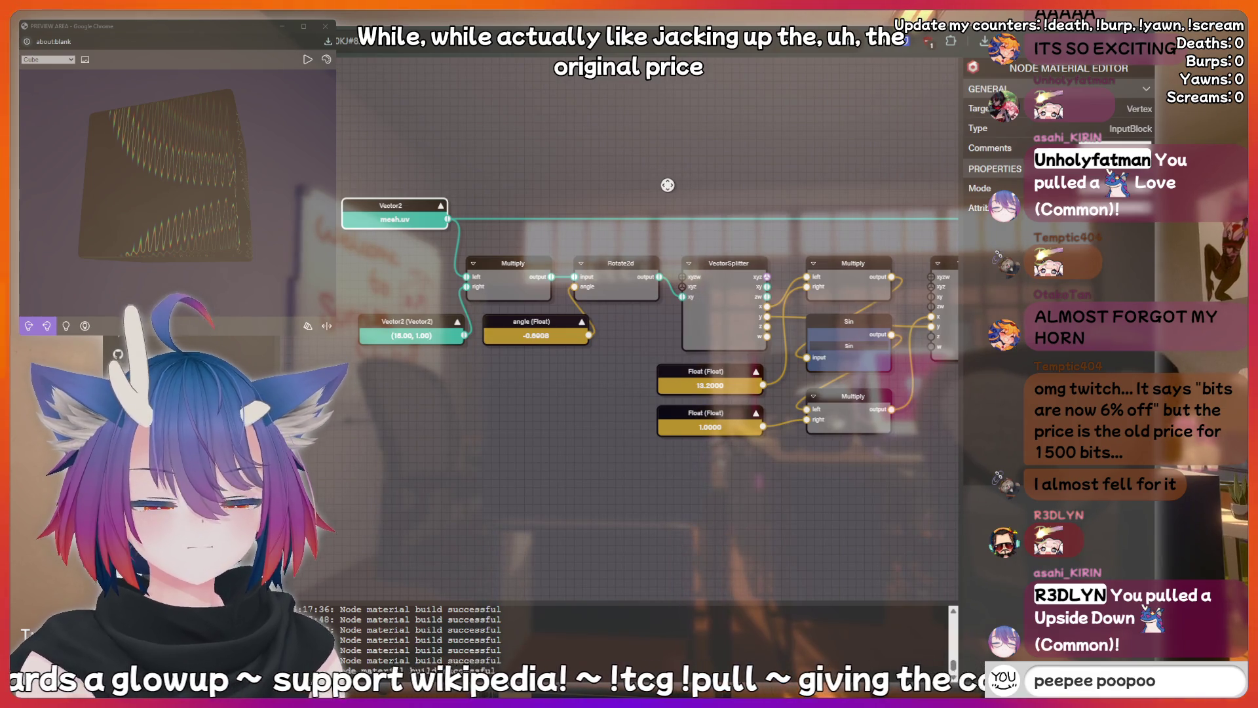
{"action": "mouse_move", "coordinate": [667, 184]}
{"action": "left_mouse_down"}
{"action": "mouse_move", "coordinate": [623, 176]}
{"action": "mouse_move", "coordinate": [675, 189]}
{"action": "left_mouse_up"}
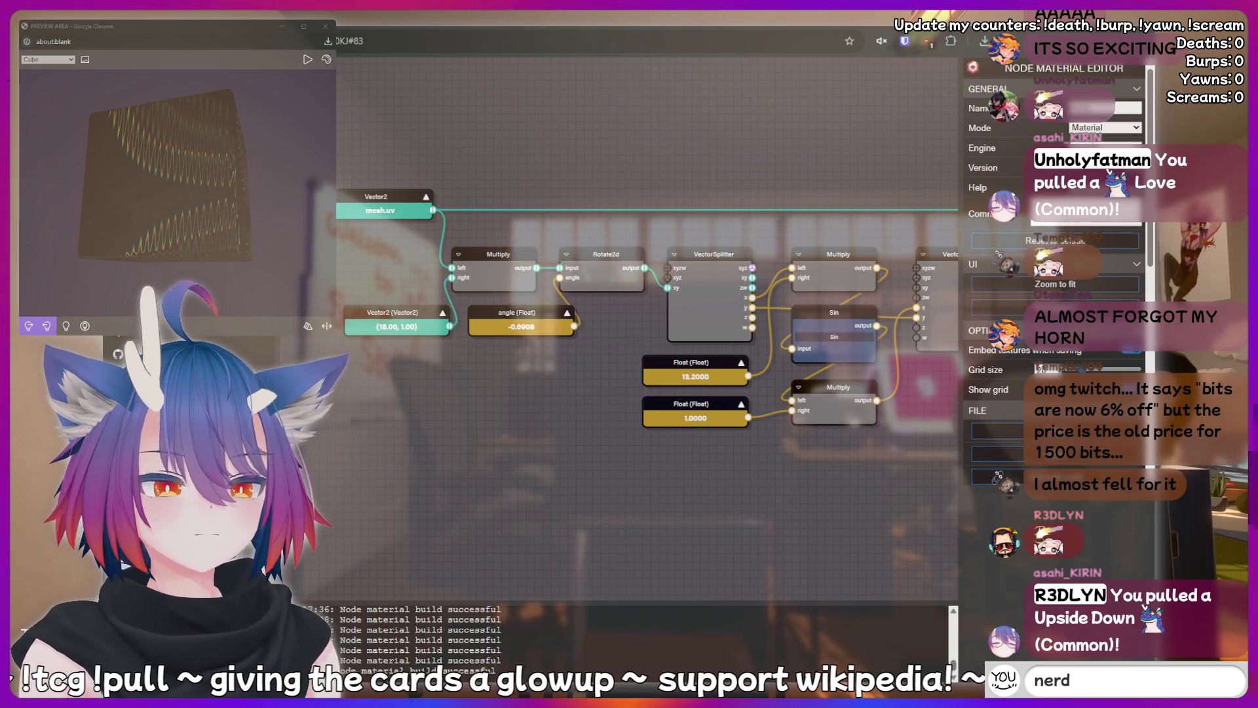
{"action": "left_click_drag", "start_coordinate": [585, 412], "coordinate": [583, 455]}
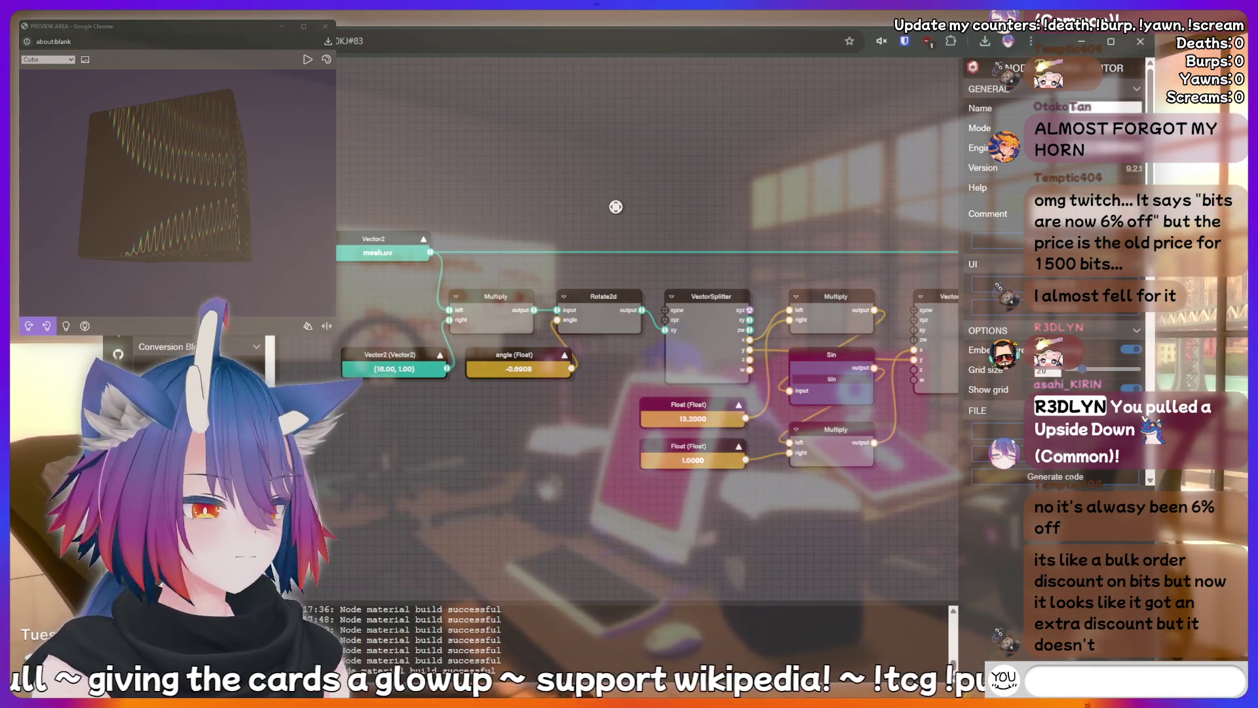
{"action": "mouse_move", "coordinate": [598, 210]}
{"action": "left_mouse_down"}
{"action": "mouse_move", "coordinate": [562, 180]}
{"action": "mouse_move", "coordinate": [509, 171]}
{"action": "mouse_move", "coordinate": [537, 142]}
{"action": "mouse_move", "coordinate": [673, 169]}
{"action": "mouse_move", "coordinate": [572, 171]}
{"action": "left_mouse_up"}
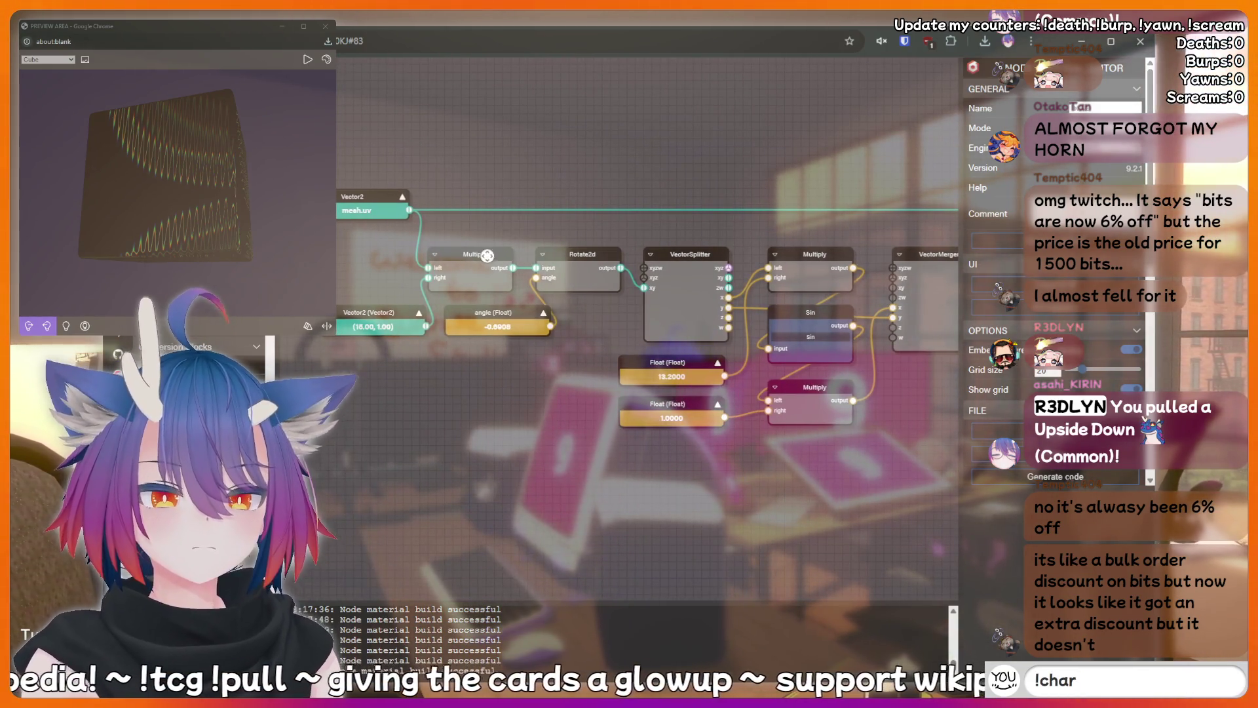
Change the Vector2 node's Y from 1 to 0, giving a (18.00, 0.00) UV scale.
{"action": "left_click", "coordinate": [378, 328]}
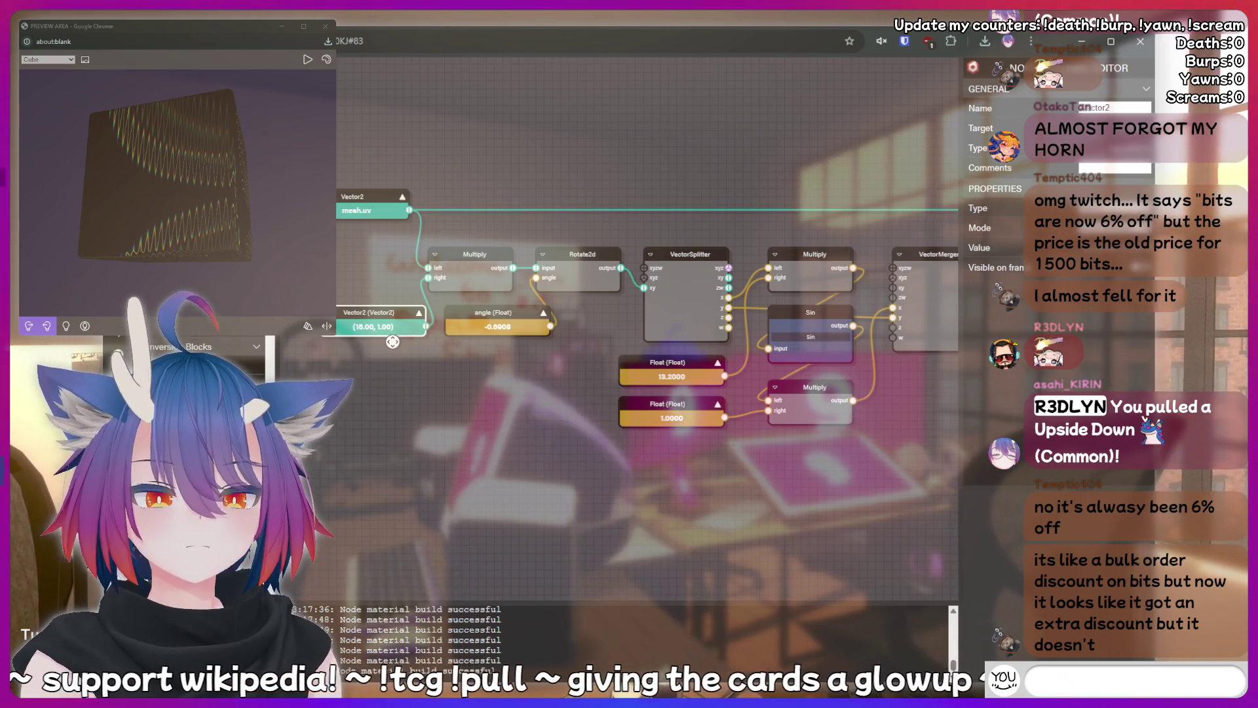
{"action": "type", "text": "!bottom"}
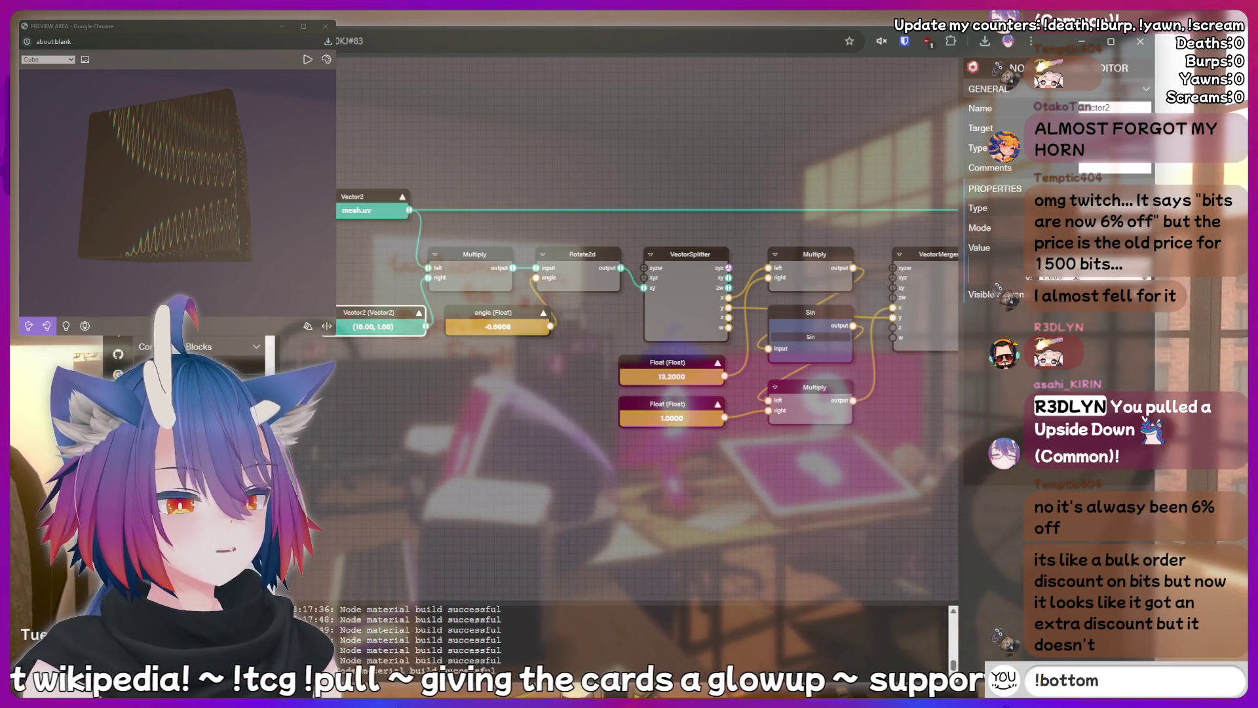
{"action": "key", "text": "Return"}
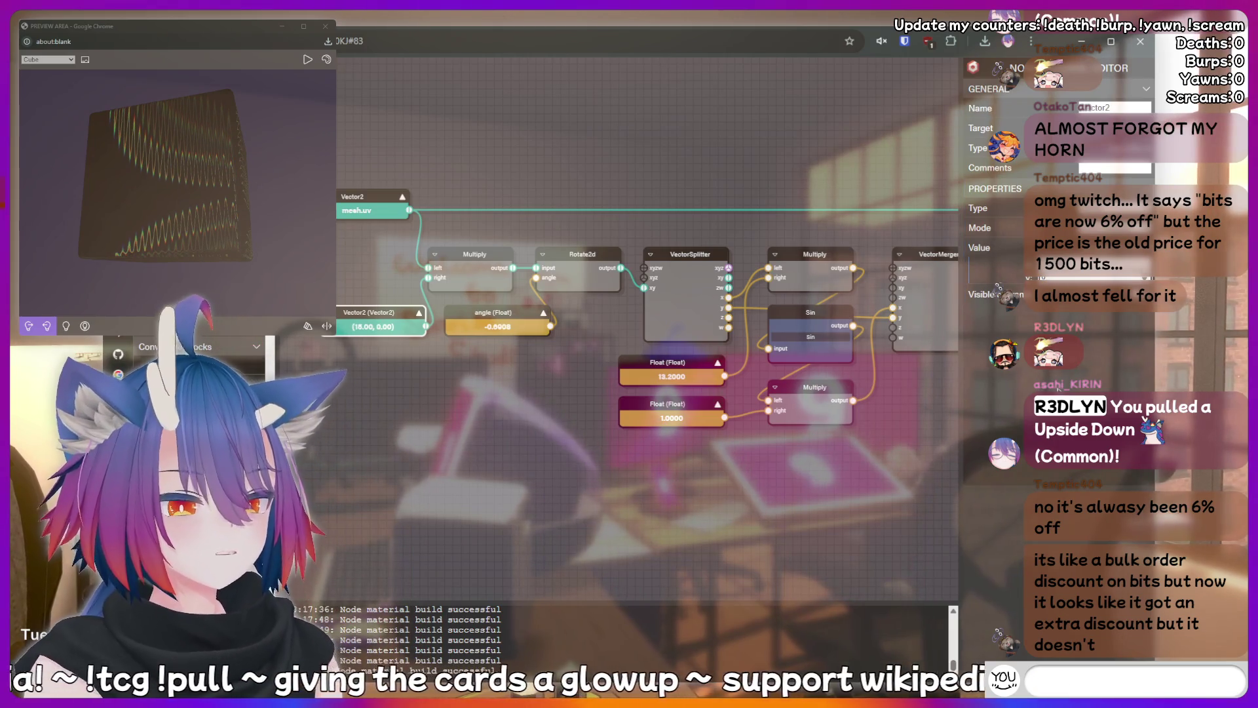
{"action": "type", "text": "!"}
{"action": "type", "text": "fish"}
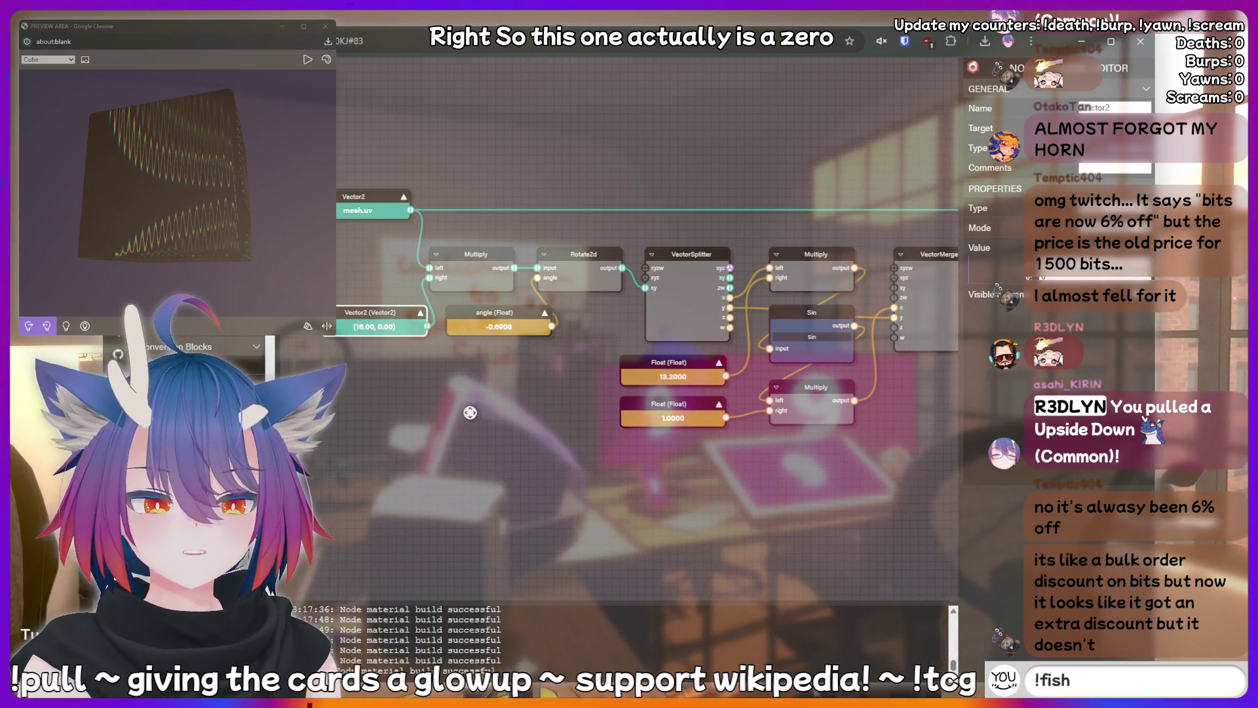
{"action": "type", "text": "thin"}
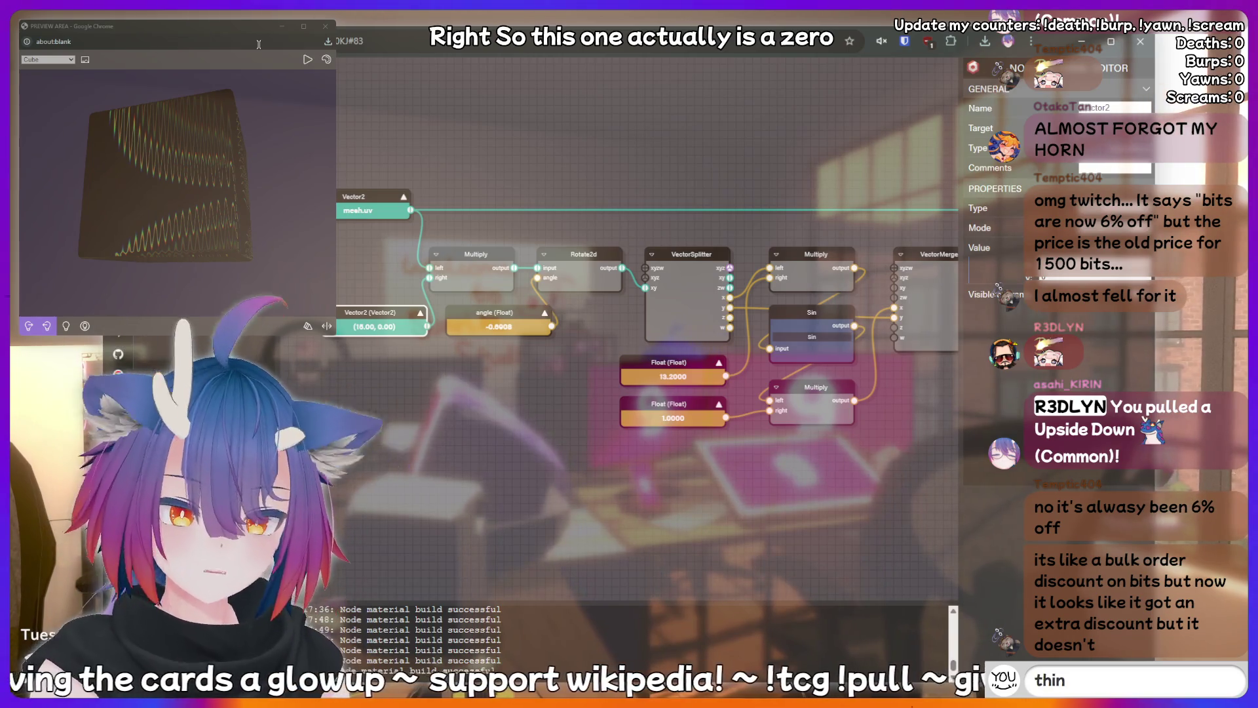
{"action": "type", "text": "king hard"}
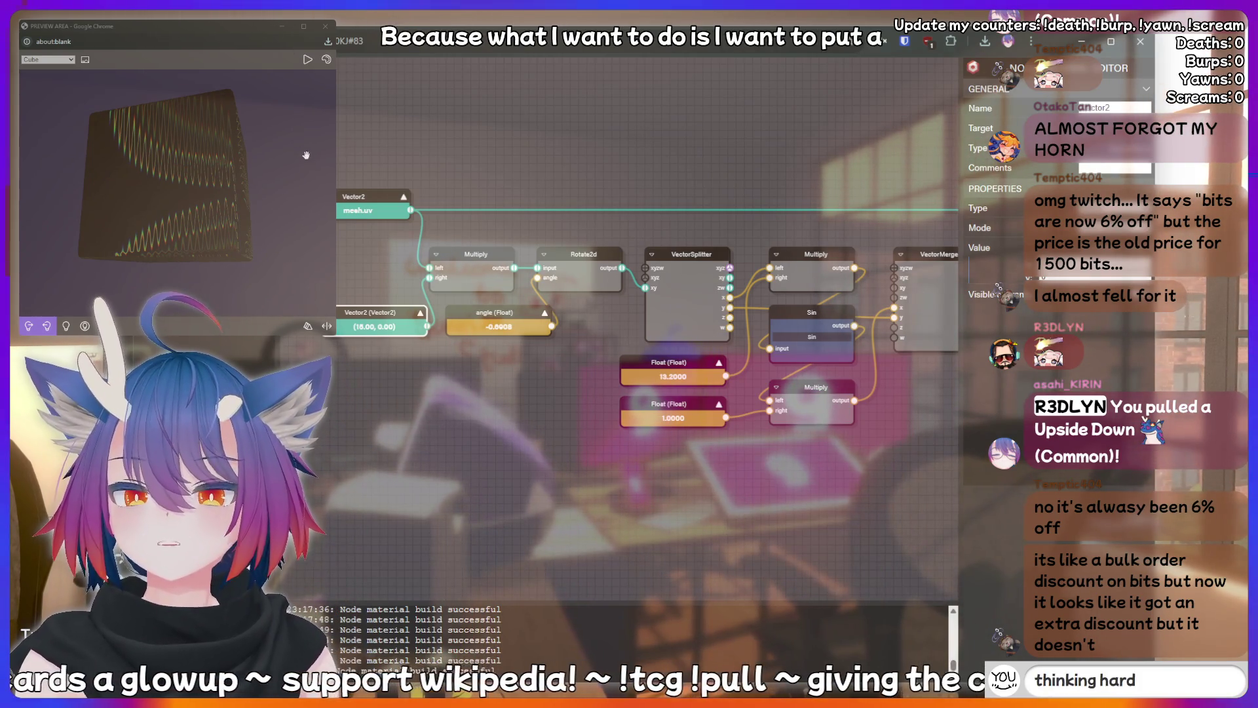
{"action": "key", "text": "BackSpace"}
{"action": "key", "text": "BackSpace"}
{"action": "key", "text": "BackSpace"}
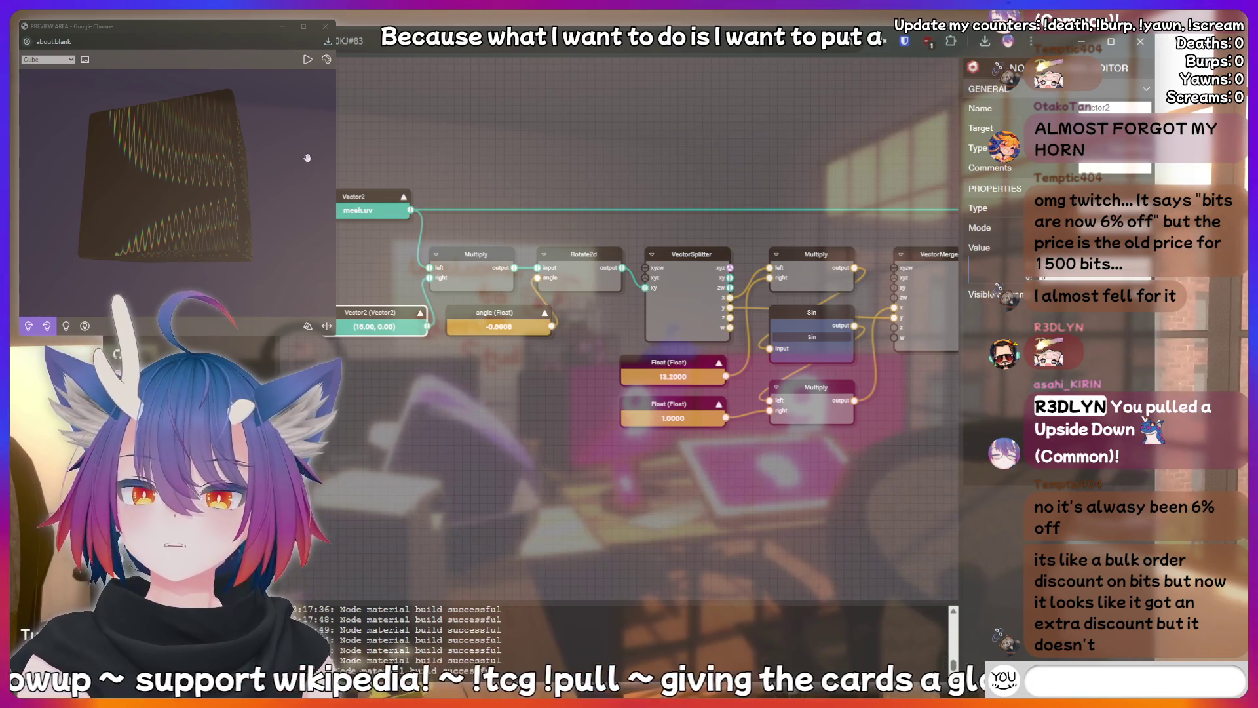
Paste a new Sin node and feed the Rotate2d output into it.
{"action": "key", "text": "ctrl+v"}
{"action": "type", "text": "fish"}
{"action": "key", "text": "BackSpace"}
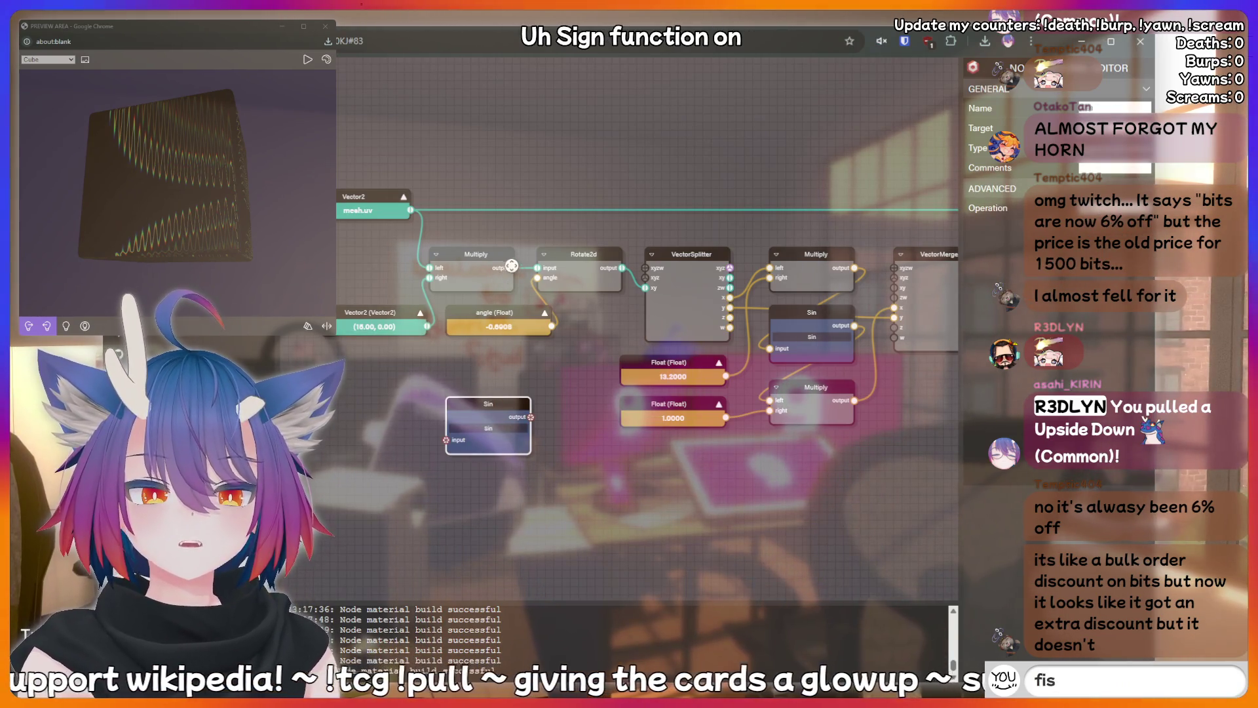
{"action": "key", "text": "BackSpace"}
{"action": "key", "text": "BackSpace"}
{"action": "key", "text": "BackSpace"}
{"action": "type", "text": "!chari"}
{"action": "left_click_drag", "start_coordinate": [622, 267], "coordinate": [449, 437]}
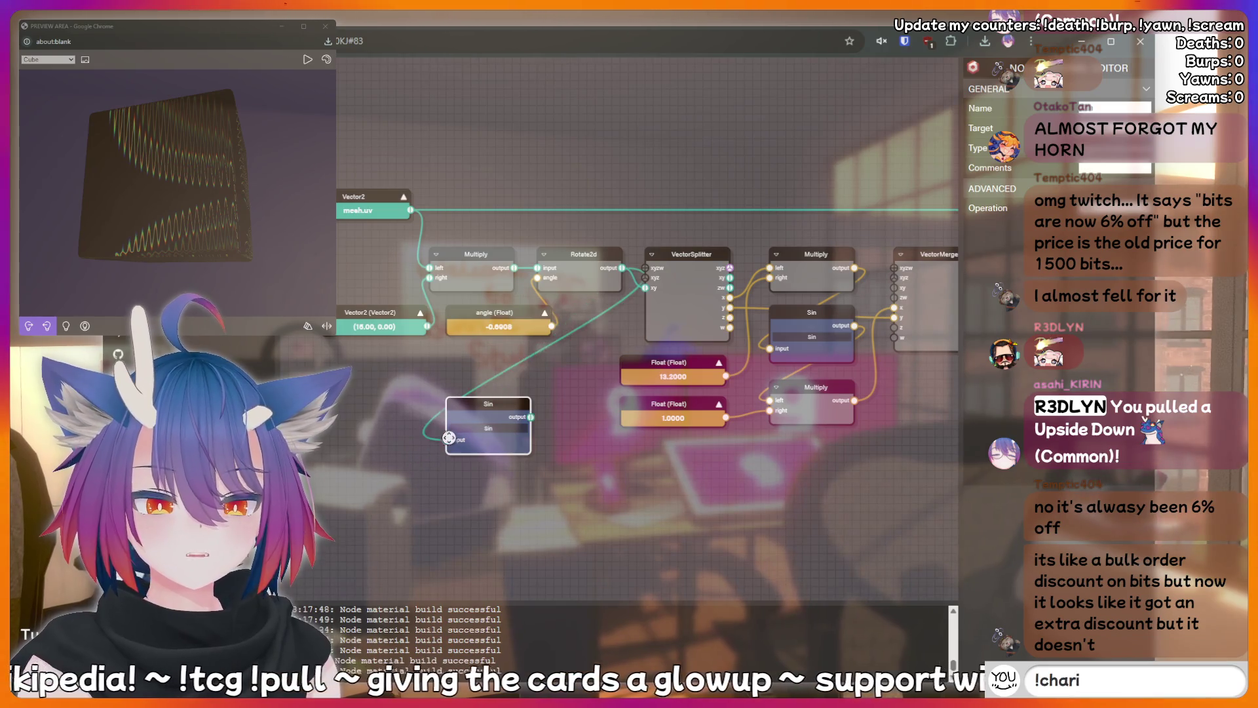
{"action": "type", "text": "ty"}
{"action": "key", "text": "Return"}
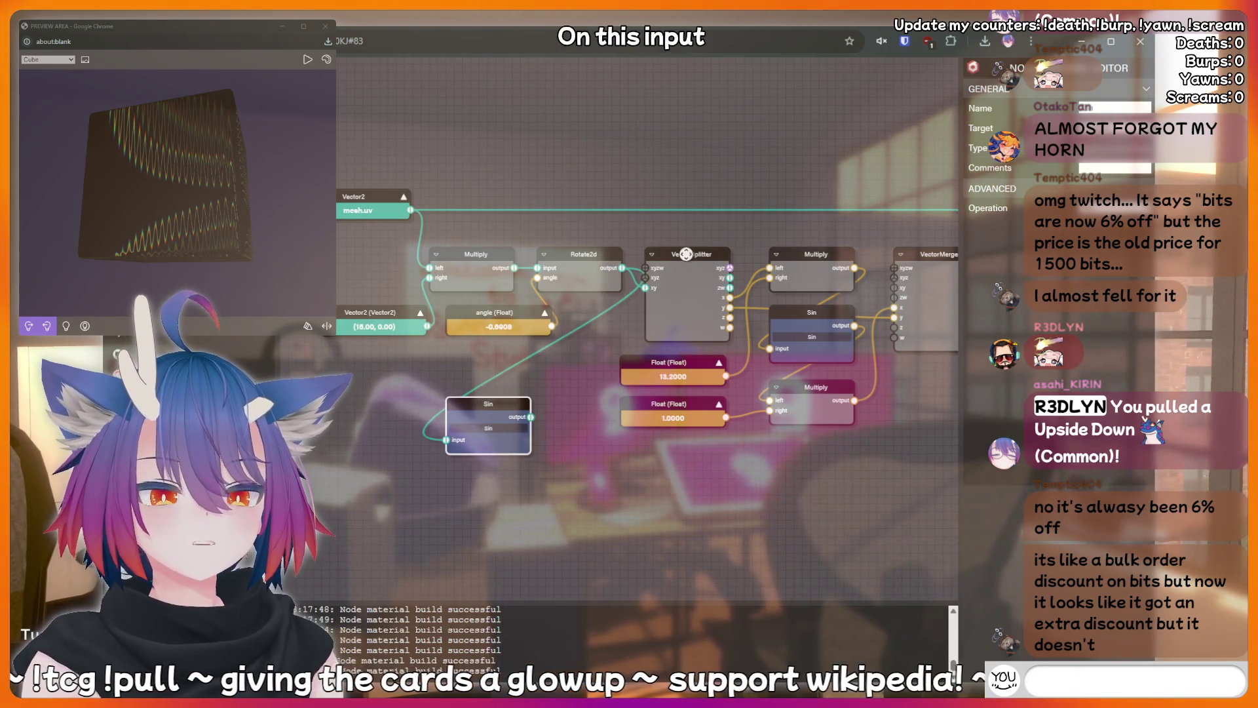
Connect the Sin output to VectorSplitter's xy input and place Sin above VectorSplitter.
{"action": "mouse_move", "coordinate": [686, 253]}
{"action": "left_mouse_down"}
{"action": "mouse_move", "coordinate": [709, 254]}
{"action": "mouse_move", "coordinate": [693, 253]}
{"action": "left_mouse_up"}
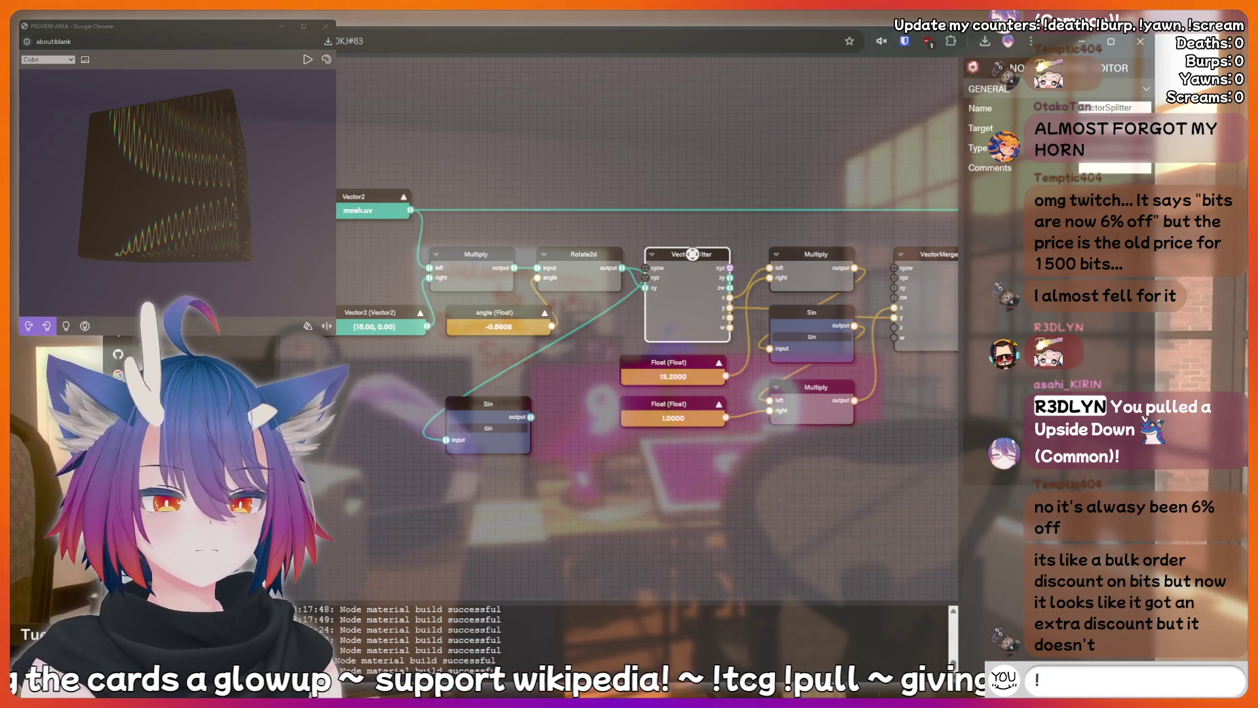
{"action": "left_click_drag", "start_coordinate": [693, 254], "coordinate": [692, 254]}
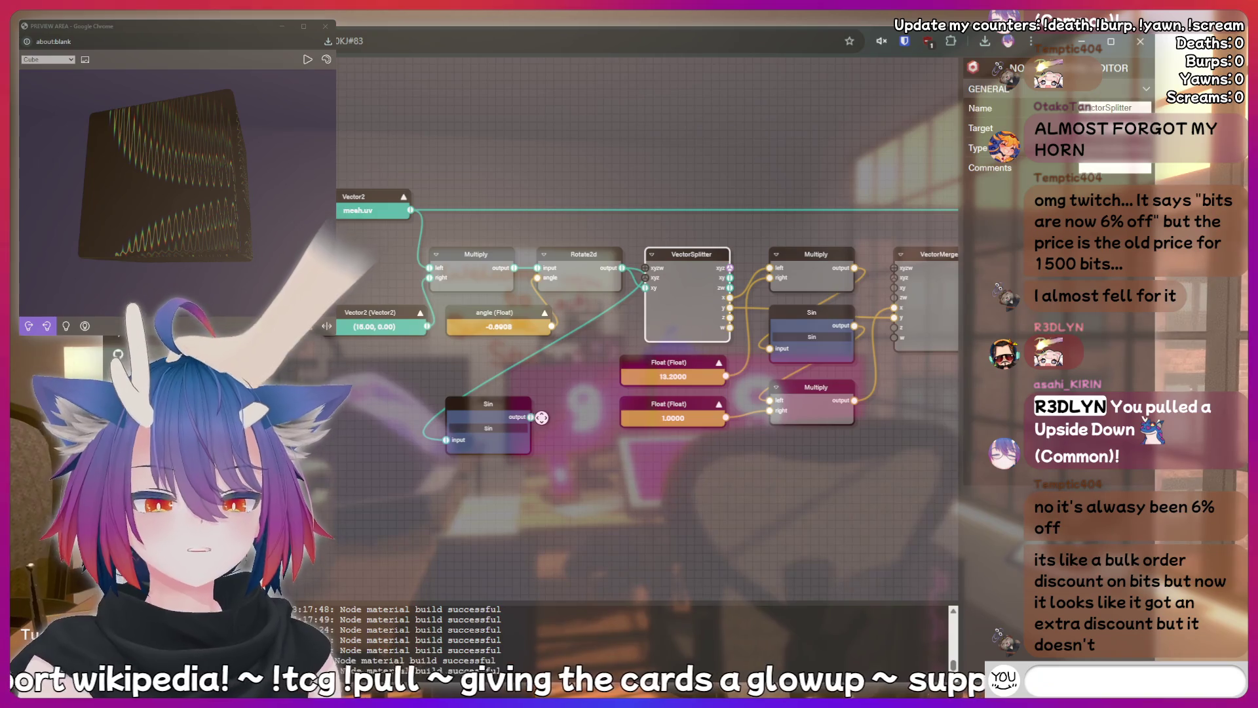
{"action": "mouse_move", "coordinate": [527, 416]}
{"action": "left_mouse_down"}
{"action": "mouse_move", "coordinate": [572, 409]}
{"action": "mouse_move", "coordinate": [535, 408]}
{"action": "left_mouse_up"}
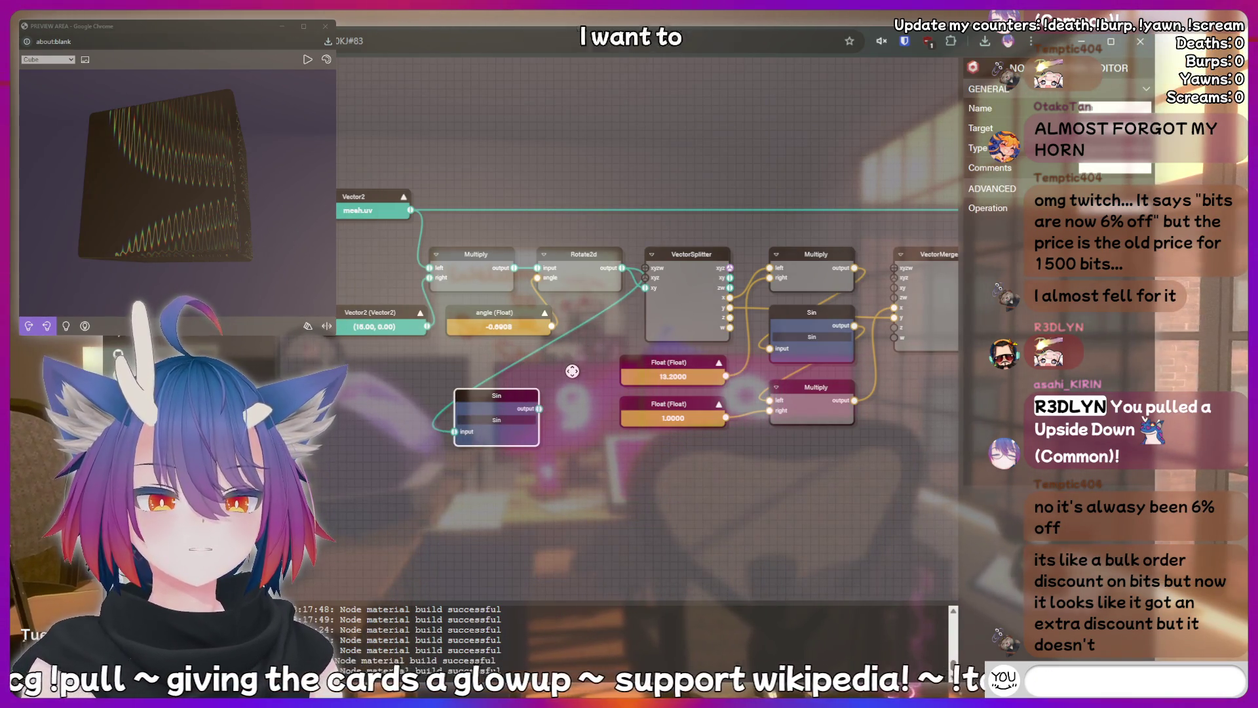
{"action": "left_click_drag", "start_coordinate": [539, 408], "coordinate": [637, 296]}
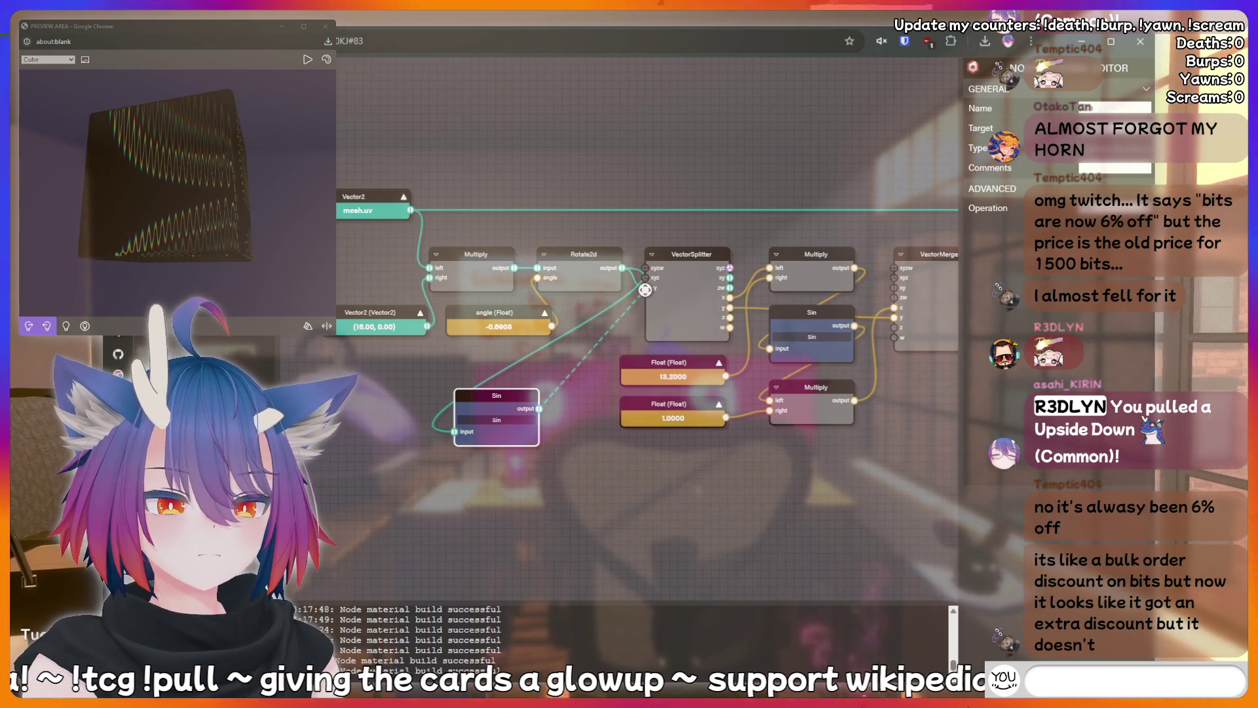
{"action": "type", "text": "nerd"}
{"action": "left_click_drag", "start_coordinate": [646, 290], "coordinate": [645, 288]}
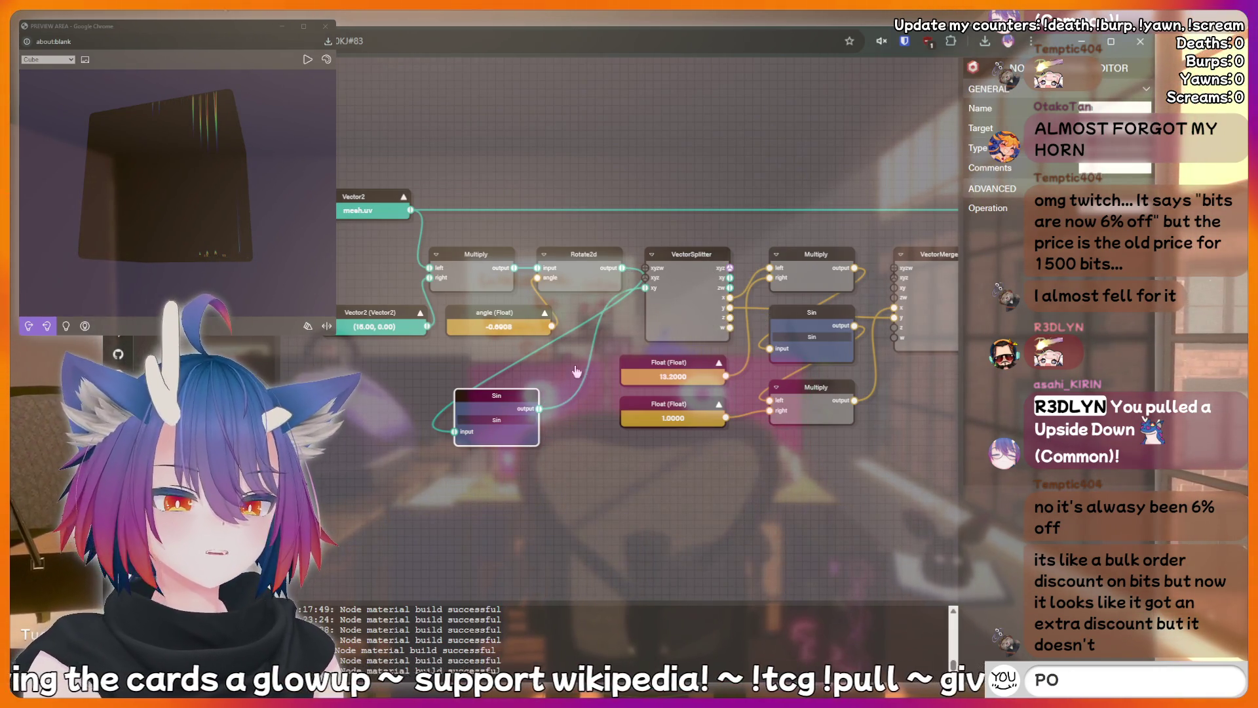
{"action": "mouse_move", "coordinate": [505, 394]}
{"action": "left_mouse_down"}
{"action": "mouse_move", "coordinate": [615, 311]}
{"action": "mouse_move", "coordinate": [587, 292]}
{"action": "mouse_move", "coordinate": [715, 221]}
{"action": "mouse_move", "coordinate": [696, 224]}
{"action": "left_mouse_up"}
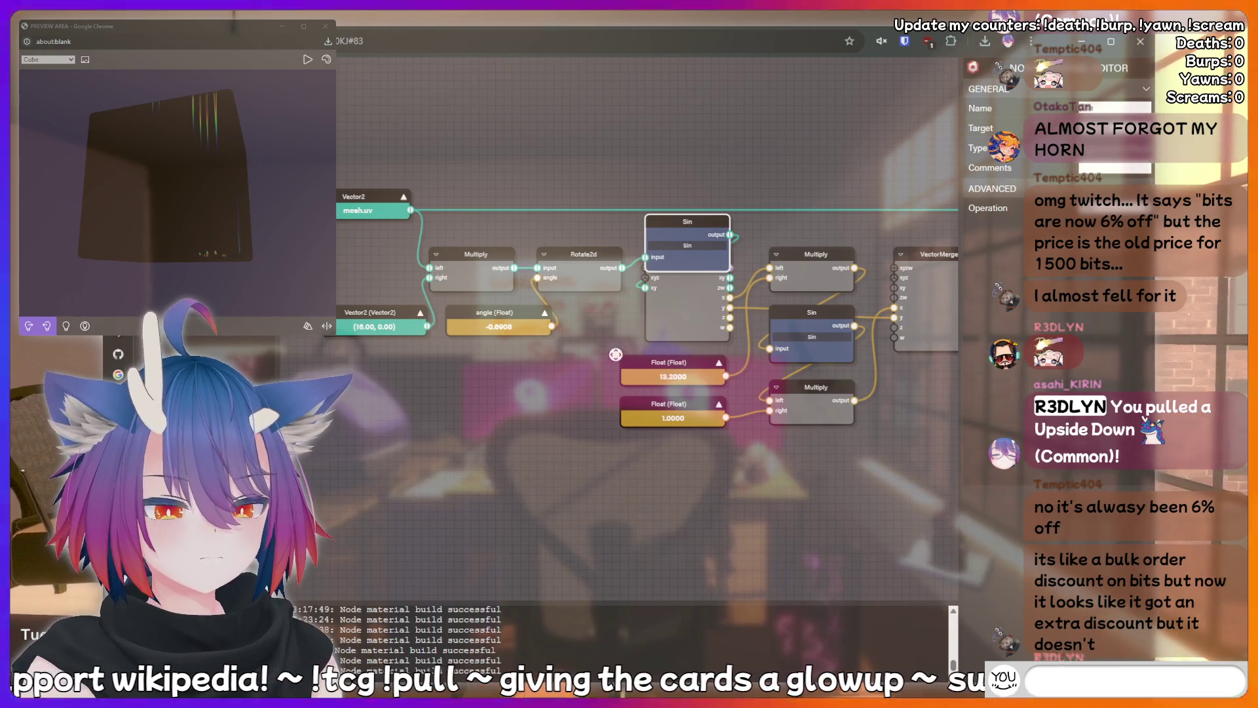
Move both Float nodes down and line up Sin and VectorSplitter in a row after Rotate2d.
{"action": "left_click", "coordinate": [675, 366]}
{"action": "left_click_drag", "start_coordinate": [675, 366], "coordinate": [675, 451]}
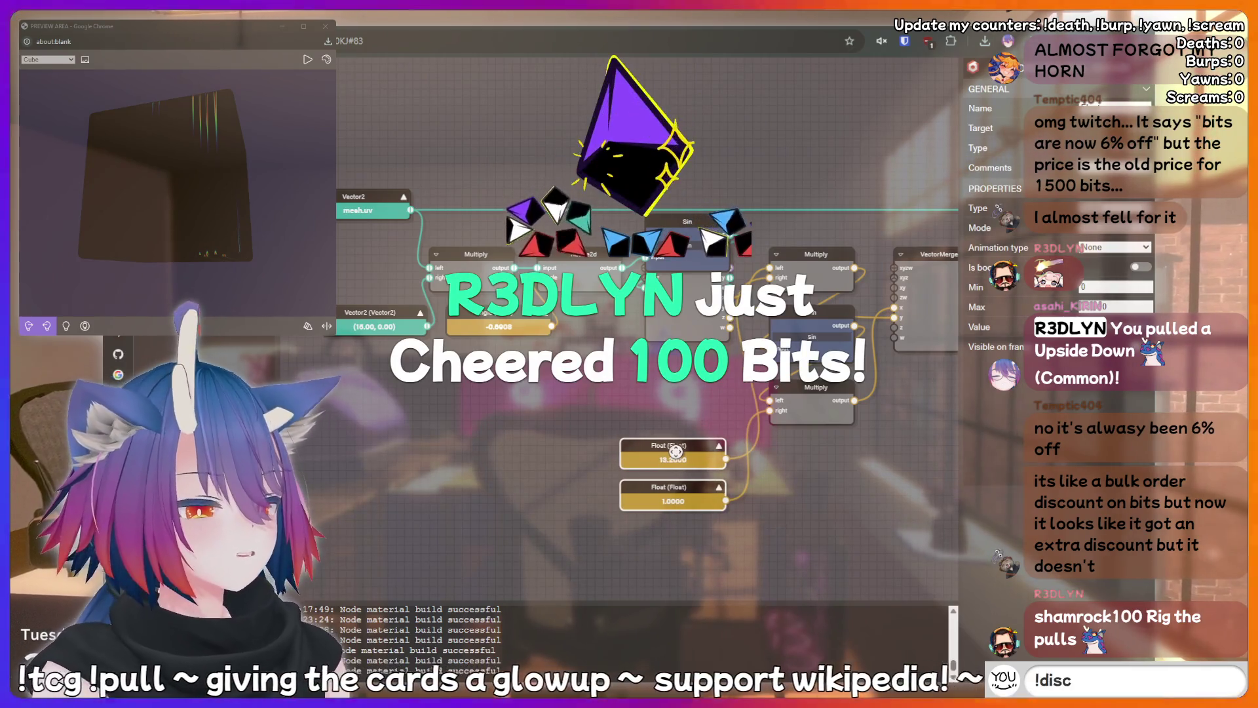
{"action": "left_click", "coordinate": [682, 380]}
{"action": "left_click_drag", "start_coordinate": [682, 380], "coordinate": [690, 379]}
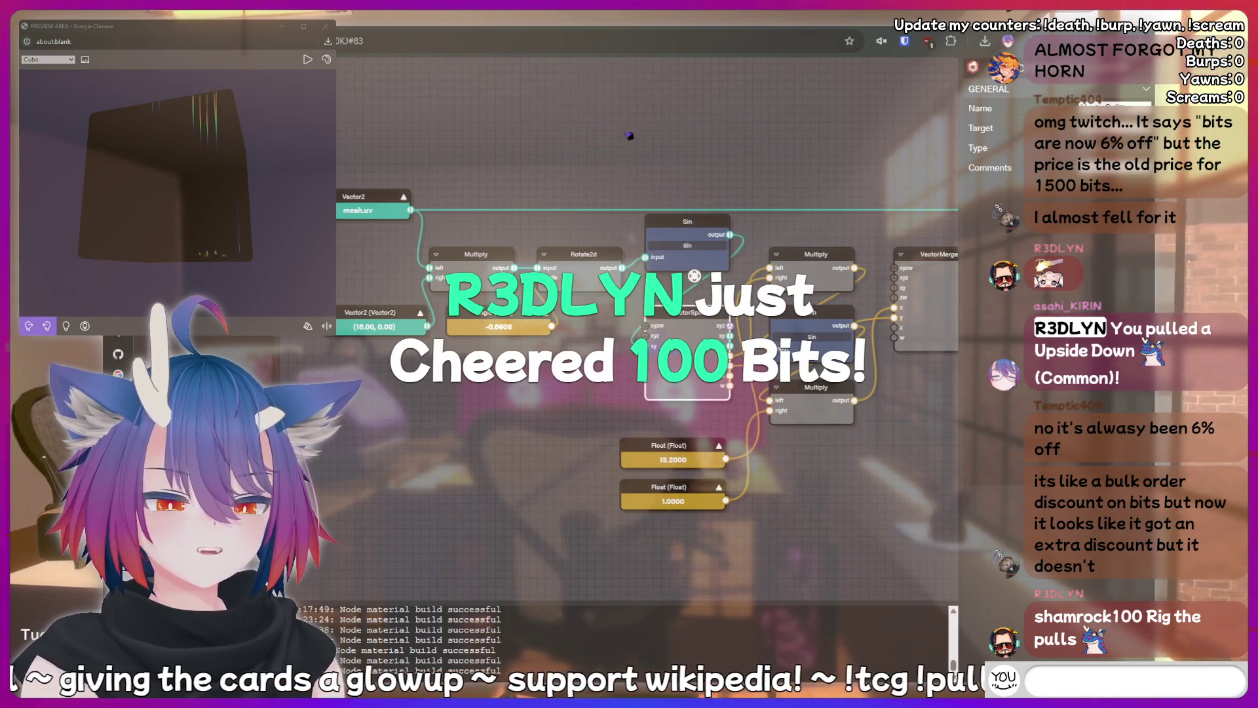
{"action": "left_click_drag", "start_coordinate": [703, 229], "coordinate": [704, 261]}
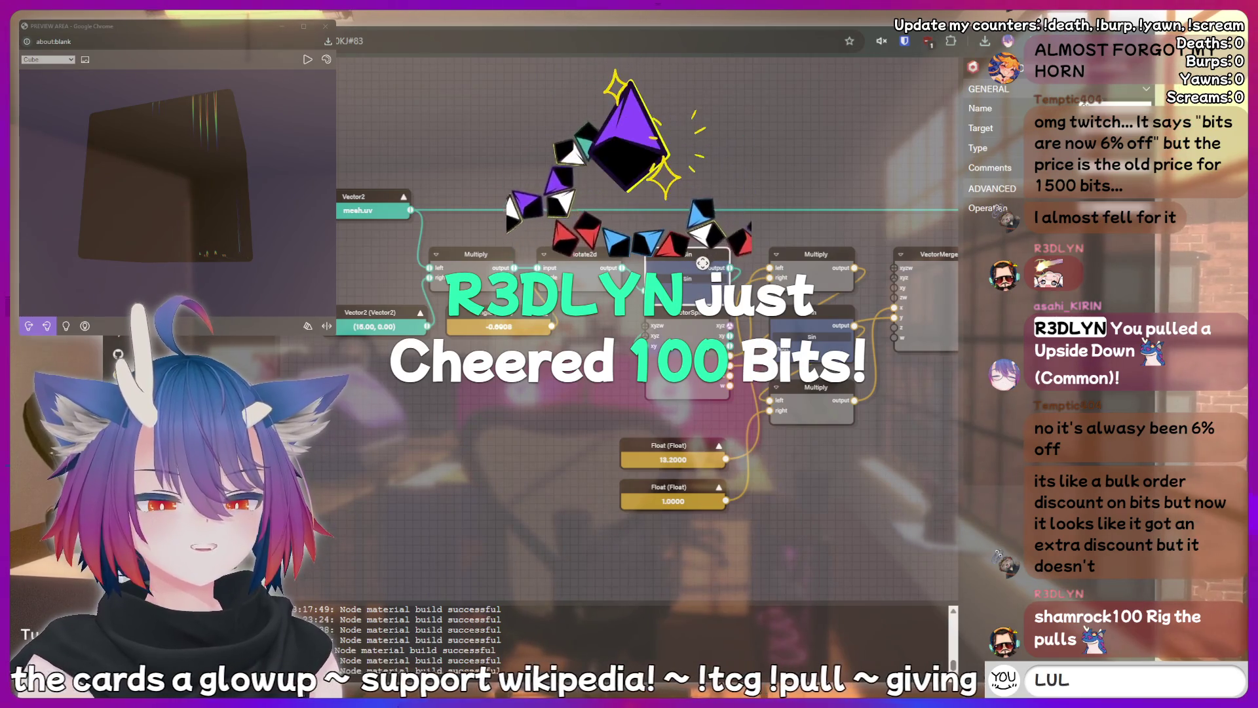
{"action": "left_click_drag", "start_coordinate": [689, 319], "coordinate": [689, 335]}
{"action": "type", "text": "!ad"}
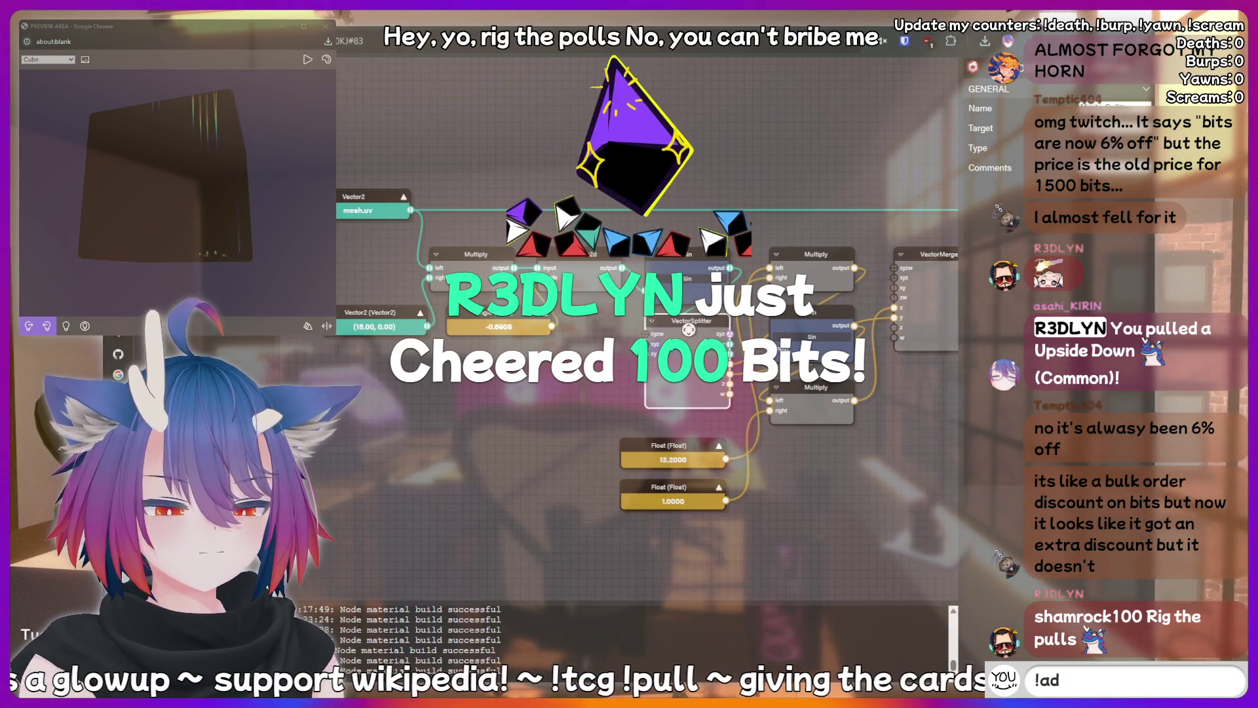
{"action": "type", "text": "dquote I just"}
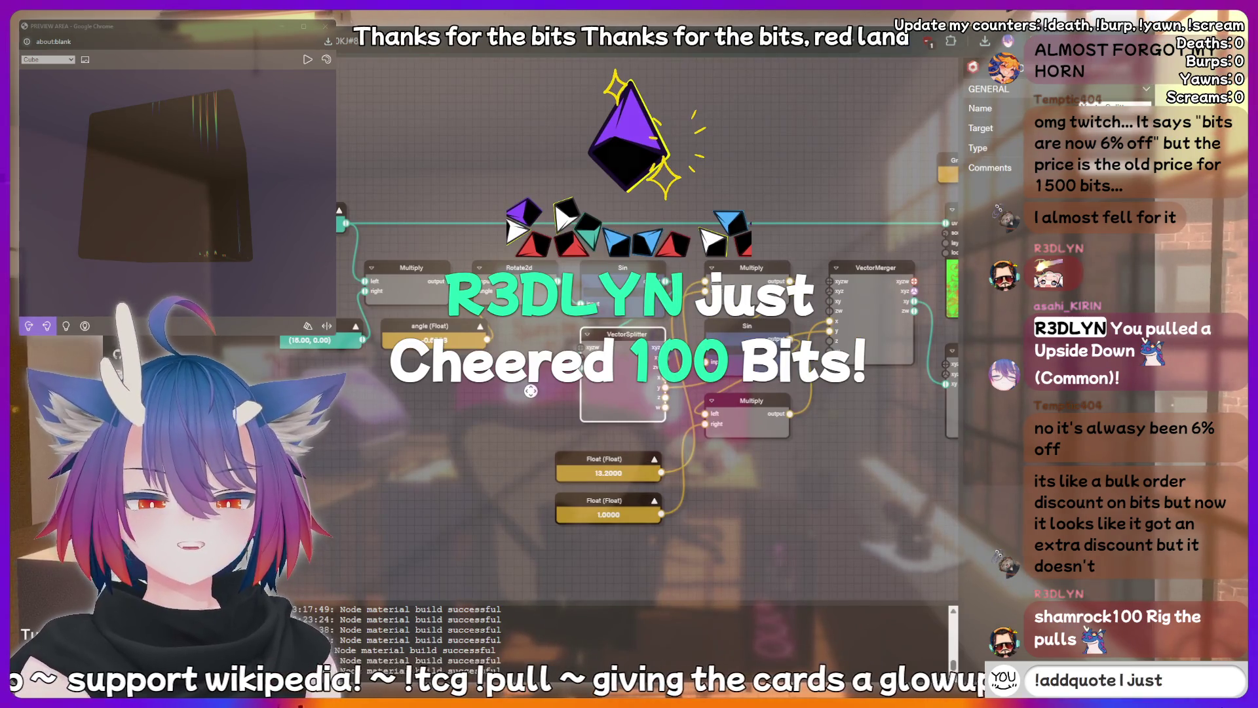
{"action": "type", "text": " said somethi"}
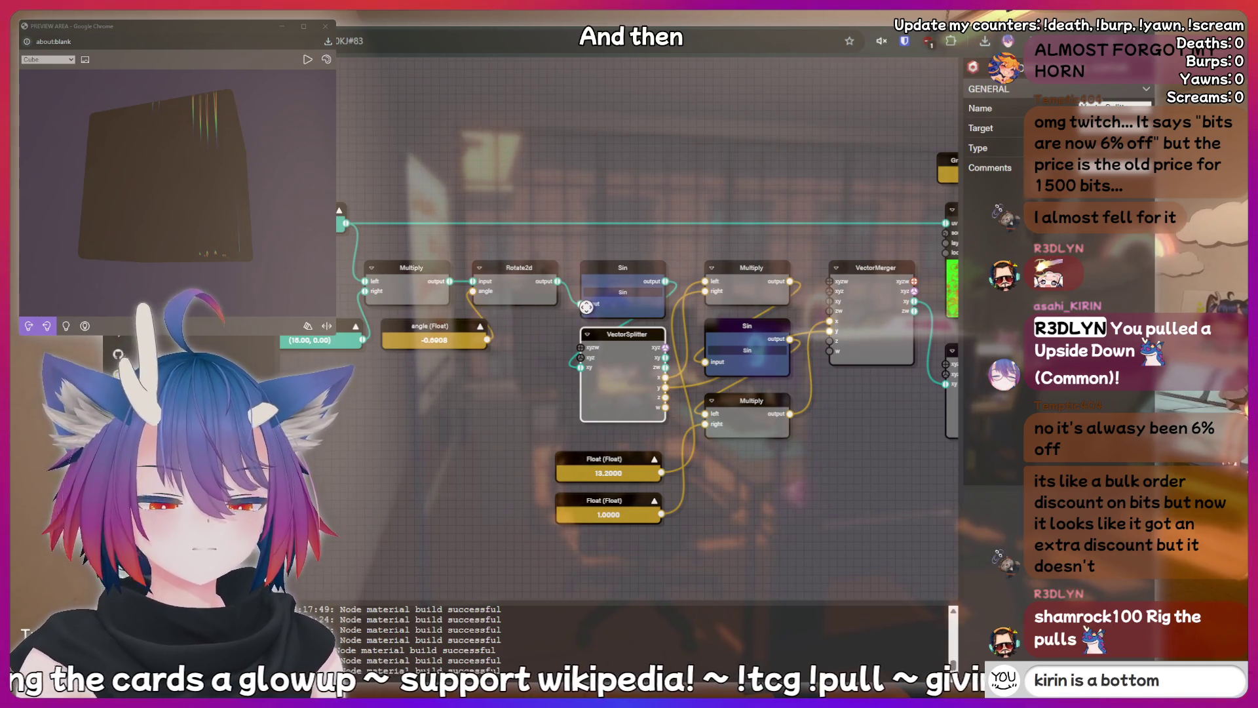
{"action": "left_click_drag", "start_coordinate": [471, 417], "coordinate": [503, 419]}
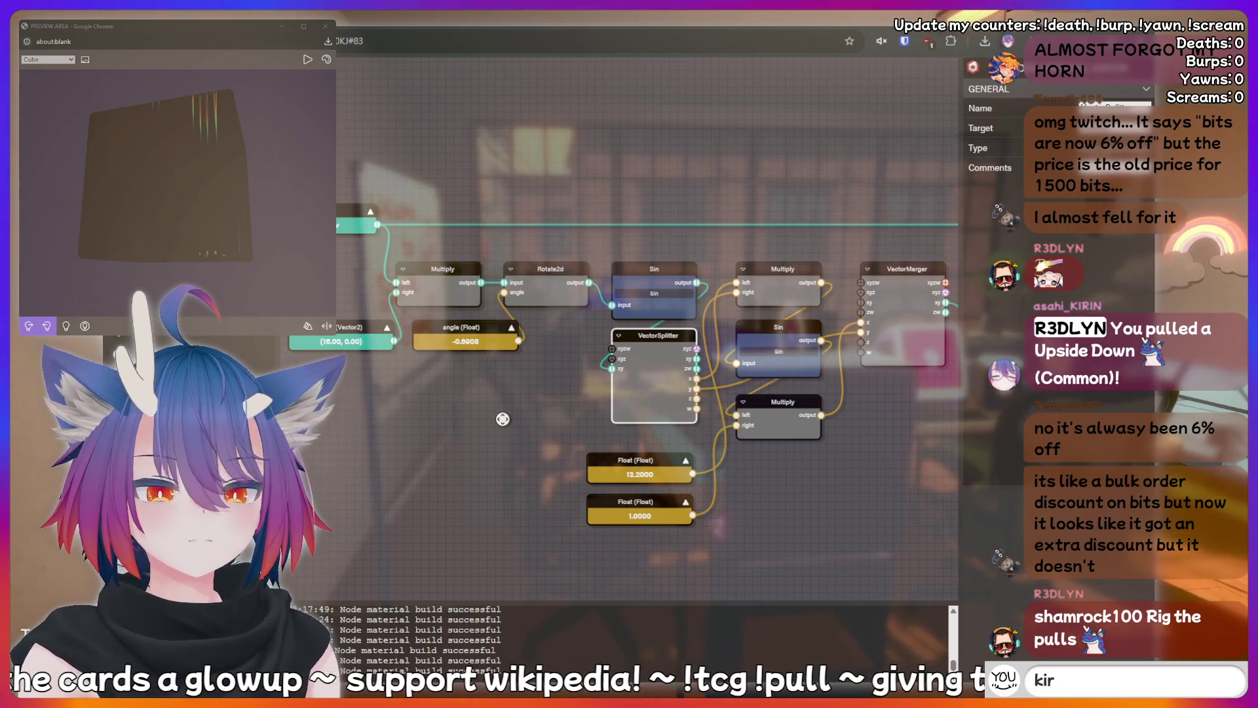
{"action": "type", "text": "in is a botto"}
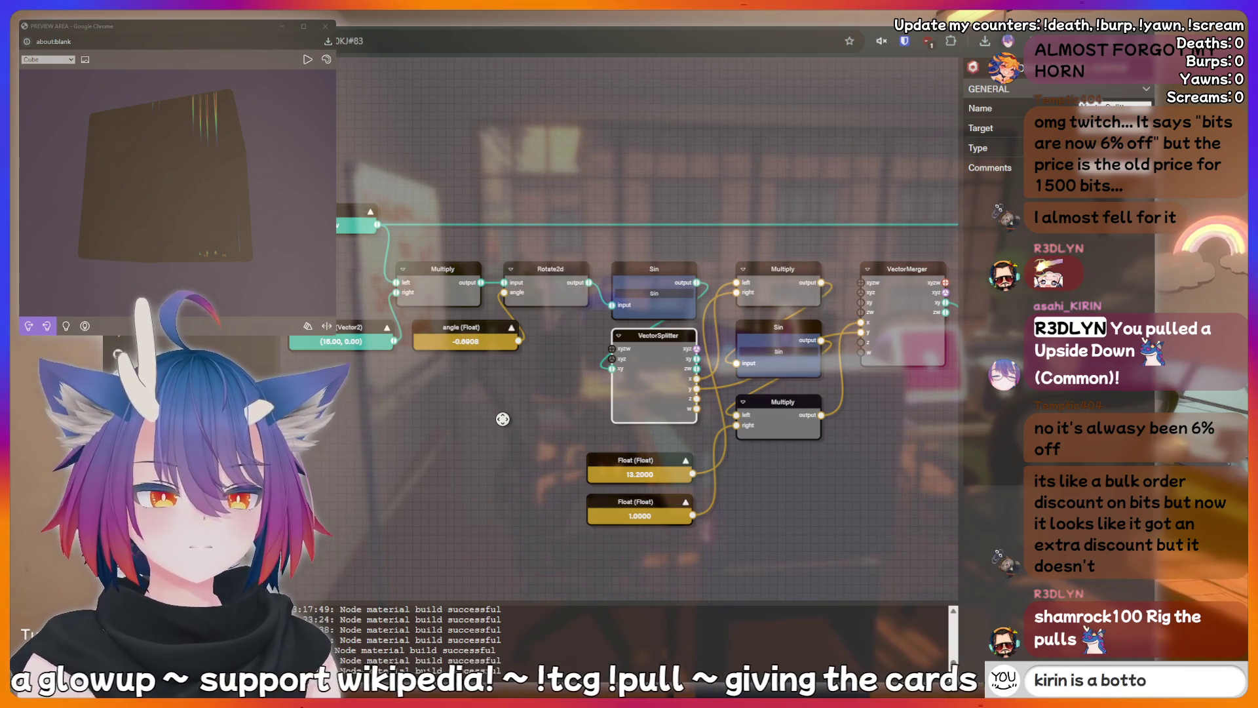
{"action": "type", "text": "m"}
{"action": "key", "text": "BackSpace"}
{"action": "key", "text": "BackSpace"}
{"action": "key", "text": "BackSpace"}
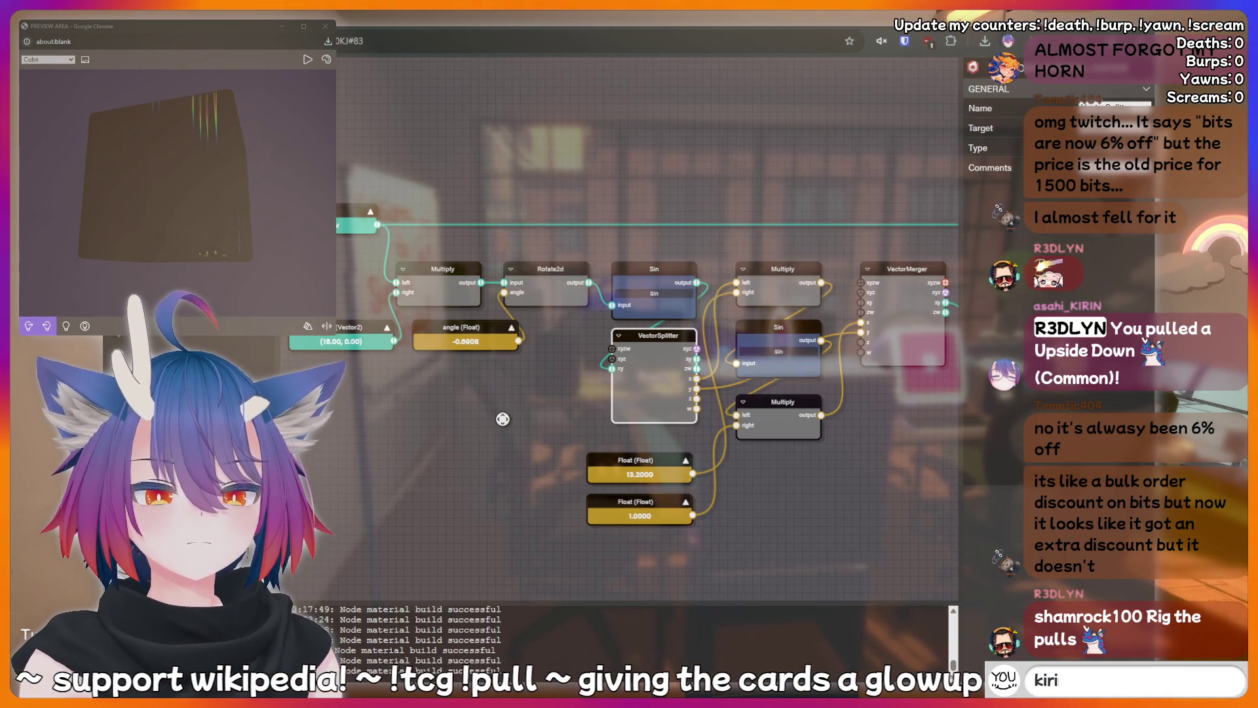
{"action": "left_click_drag", "start_coordinate": [171, 144], "coordinate": [219, 120]}
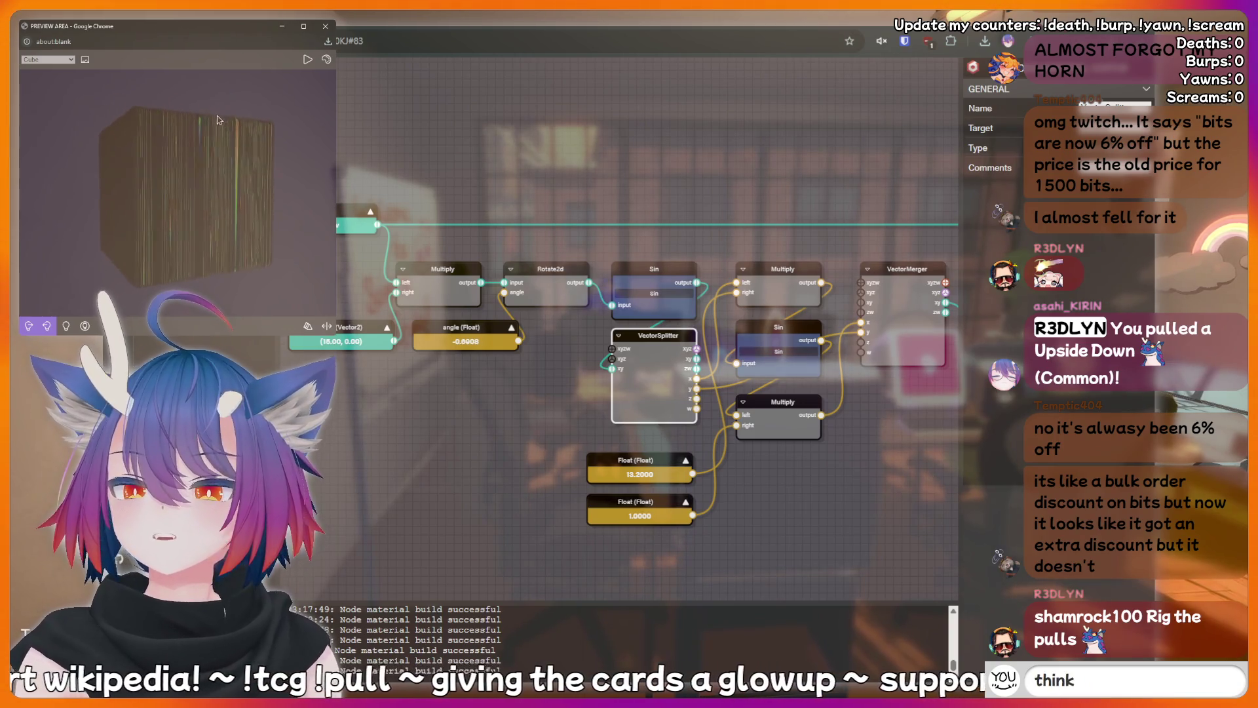
{"action": "left_click_drag", "start_coordinate": [398, 415], "coordinate": [424, 416]}
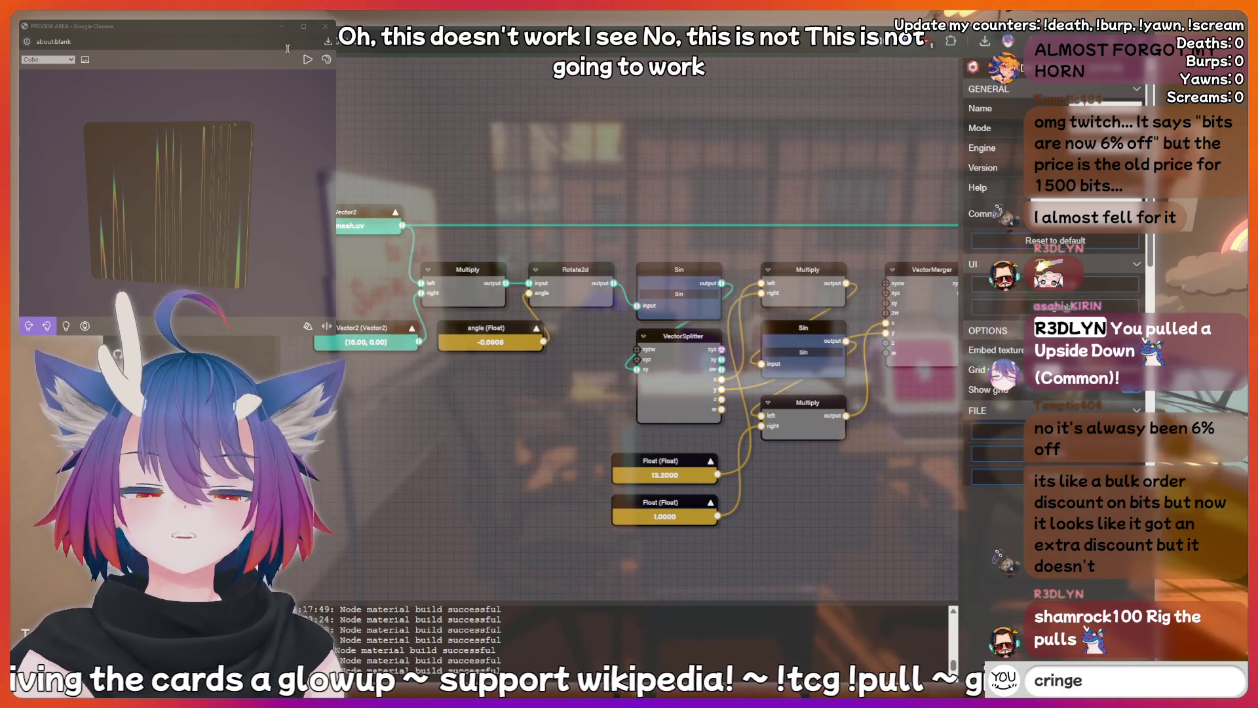
{"action": "key", "text": "Return"}
{"action": "type", "text": "iii"}
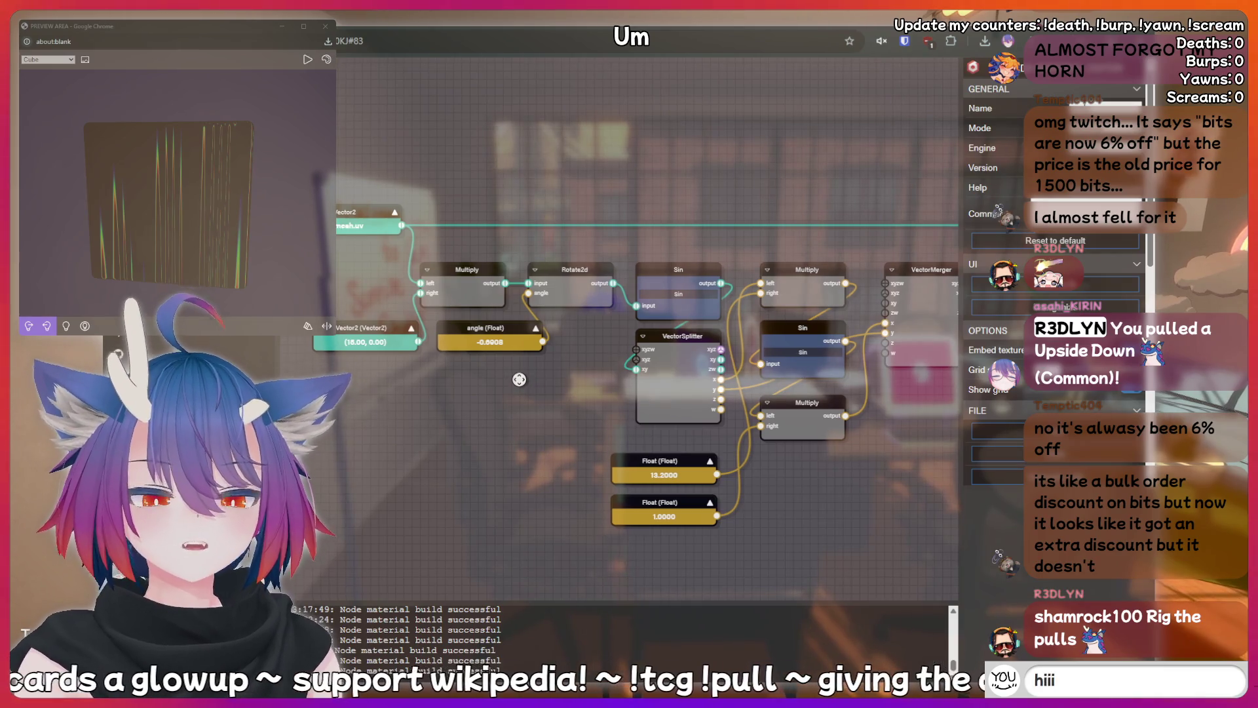
{"action": "key", "text": "Return"}
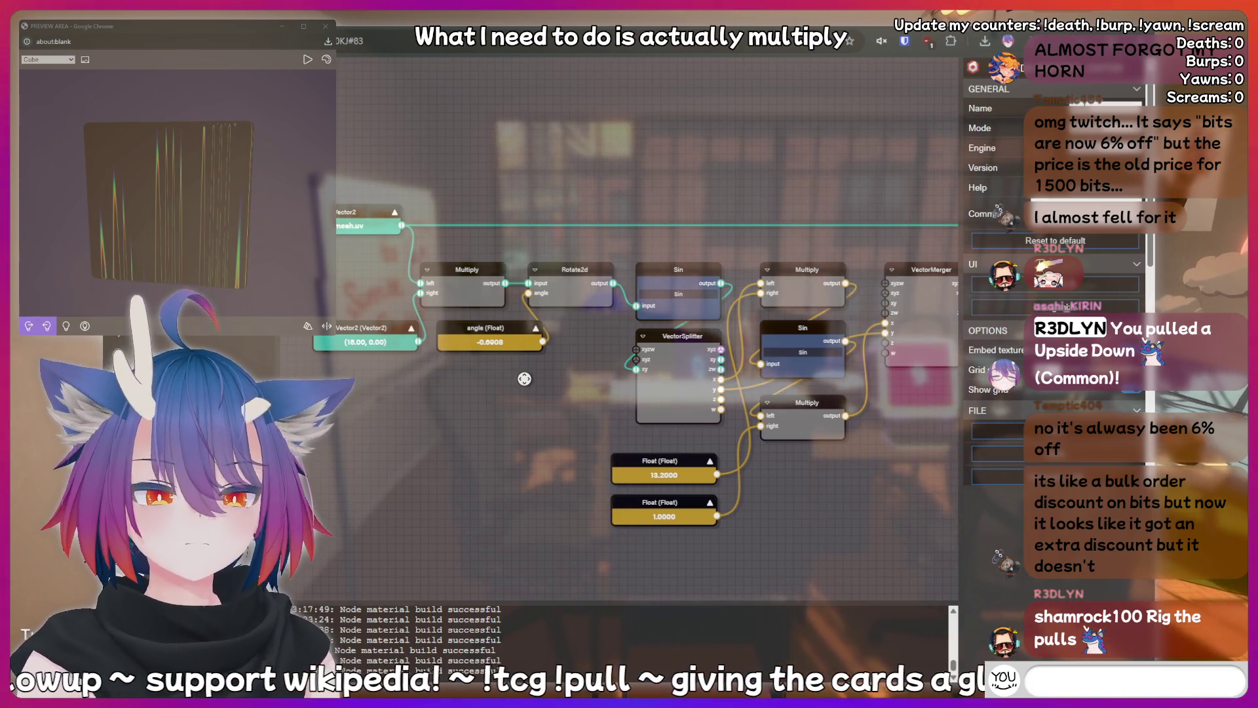
{"action": "type", "text": "!clip"}
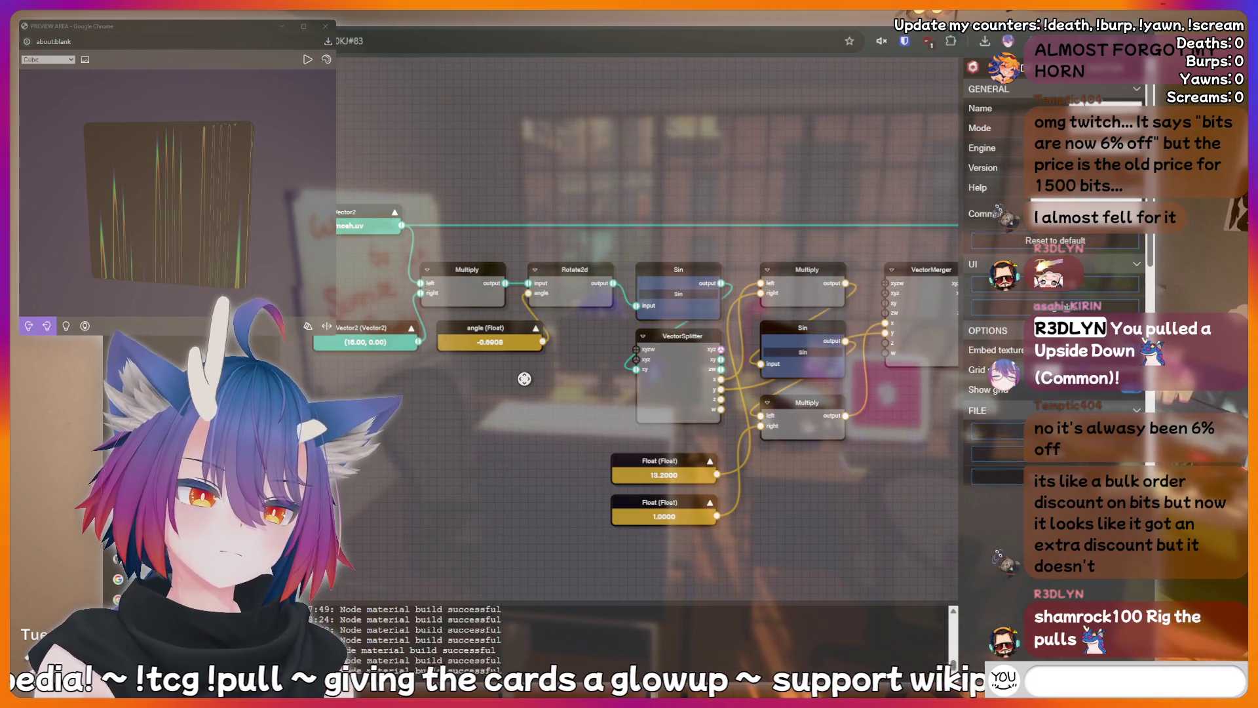
{"action": "type", "text": "meat"}
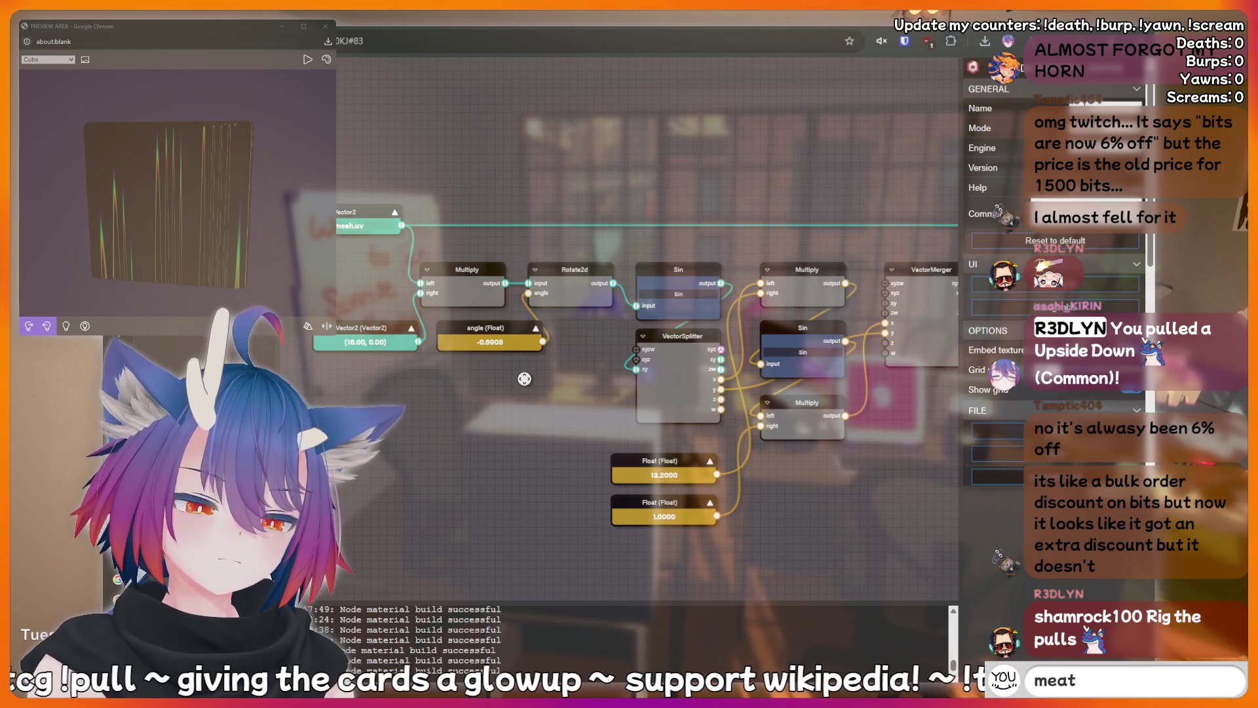
{"action": "key", "text": "BackSpace"}
{"action": "key", "text": "BackSpace"}
{"action": "key", "text": "BackSpace"}
{"action": "type", "text": "peepee"}
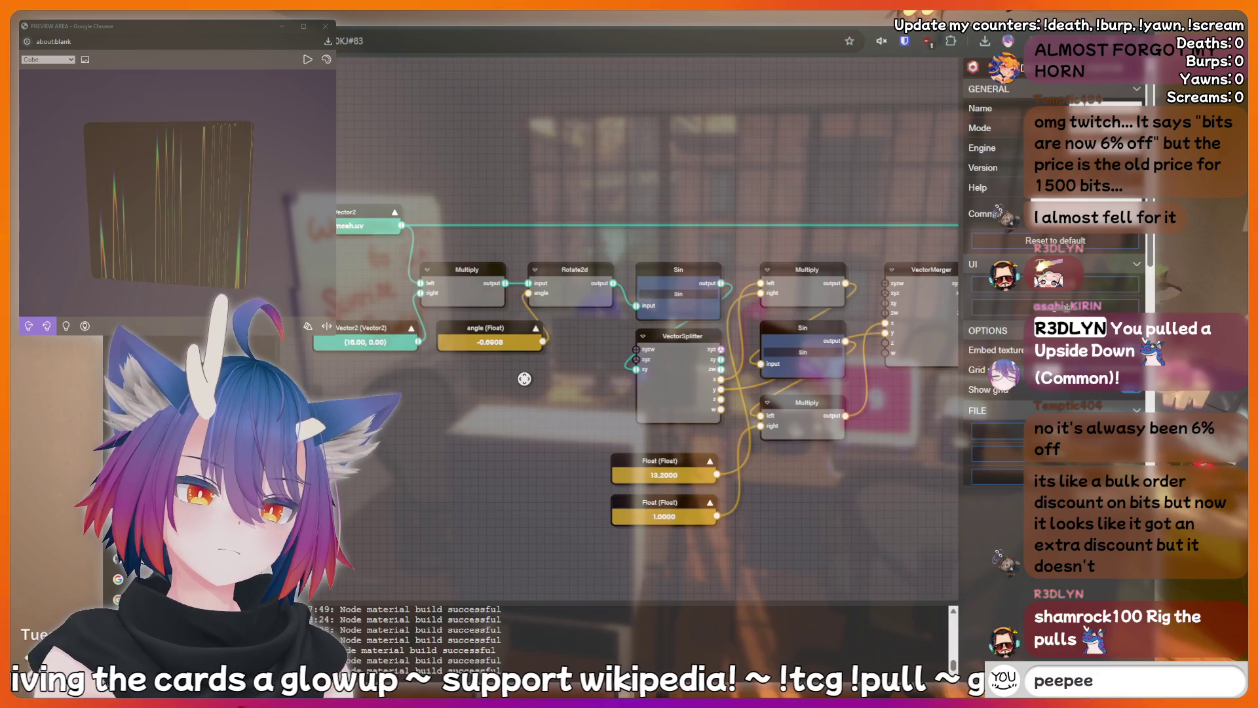
{"action": "type", "text": "poopoo"}
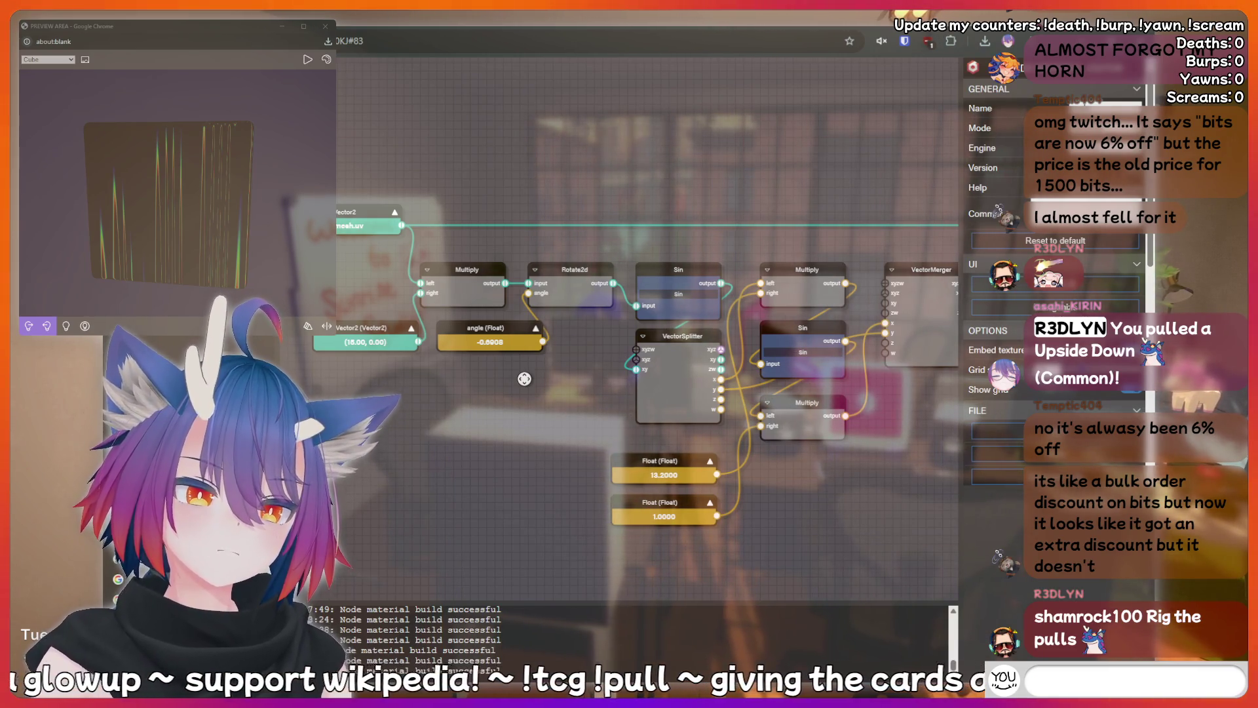
{"action": "type", "text": "!dis"}
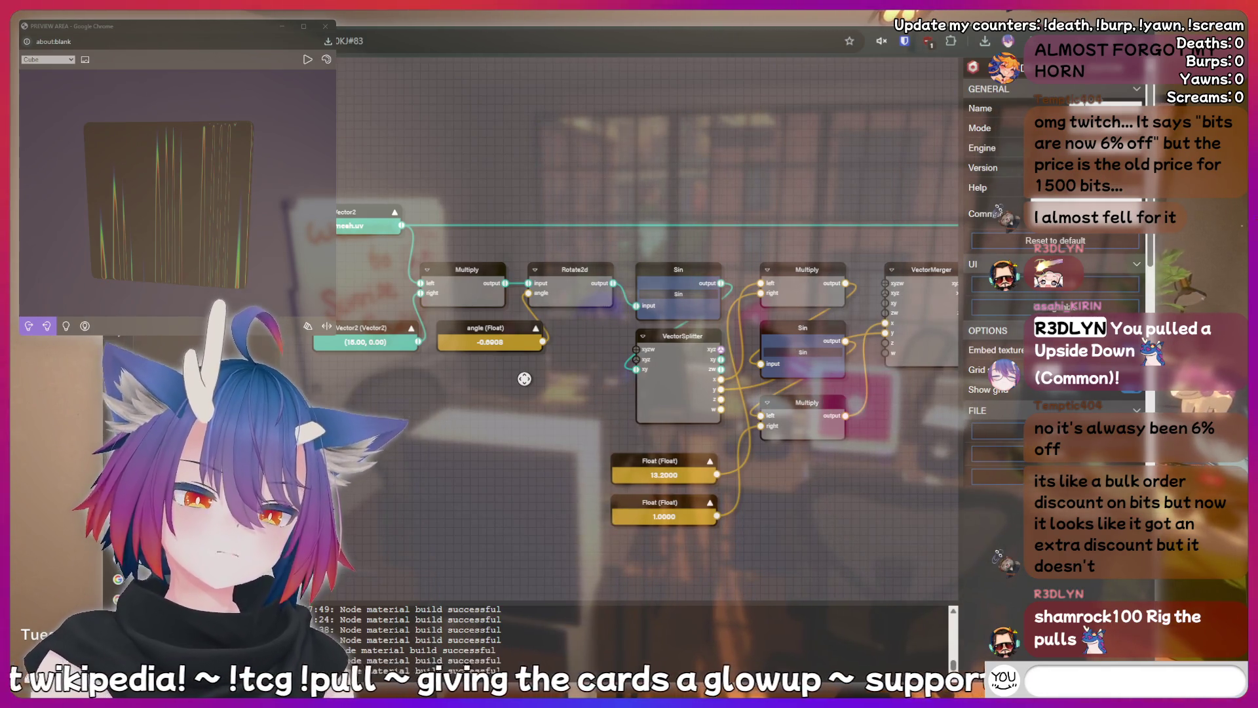
{"action": "type", "text": "inge"}
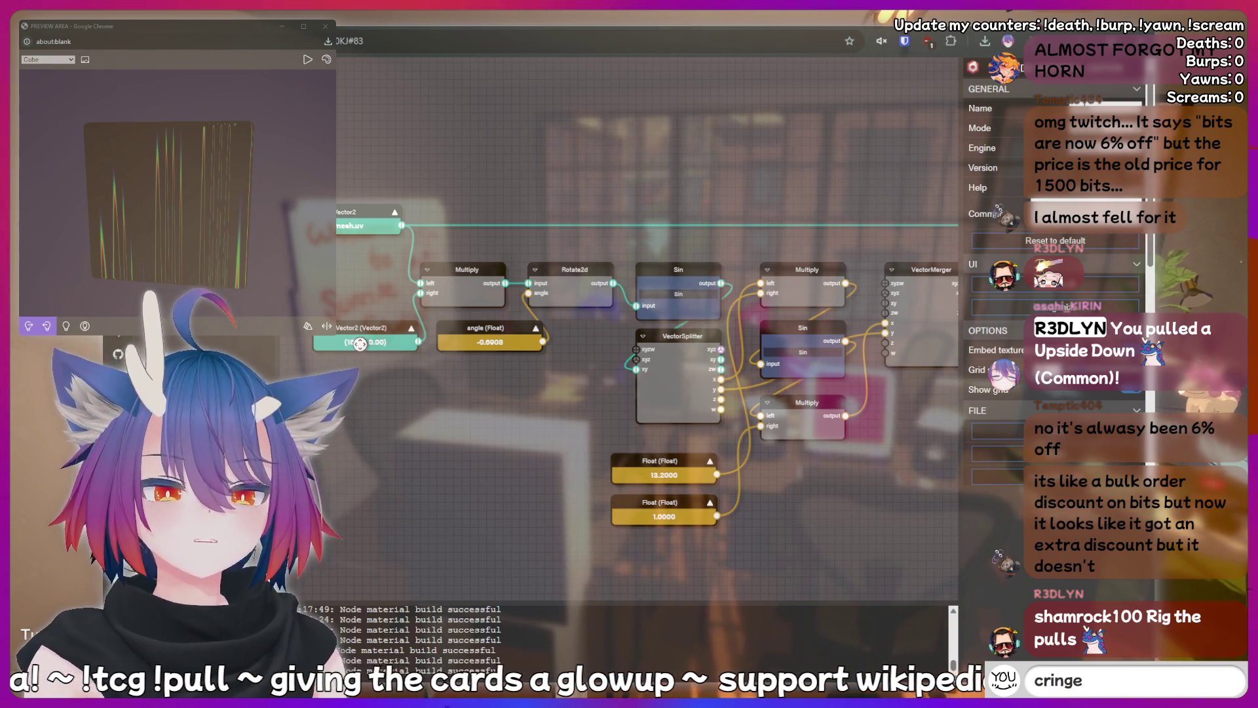
Drag the stripe rotation angle value to test its effect.
{"action": "key", "text": "Return"}
{"action": "type", "text": "thinking hard"}
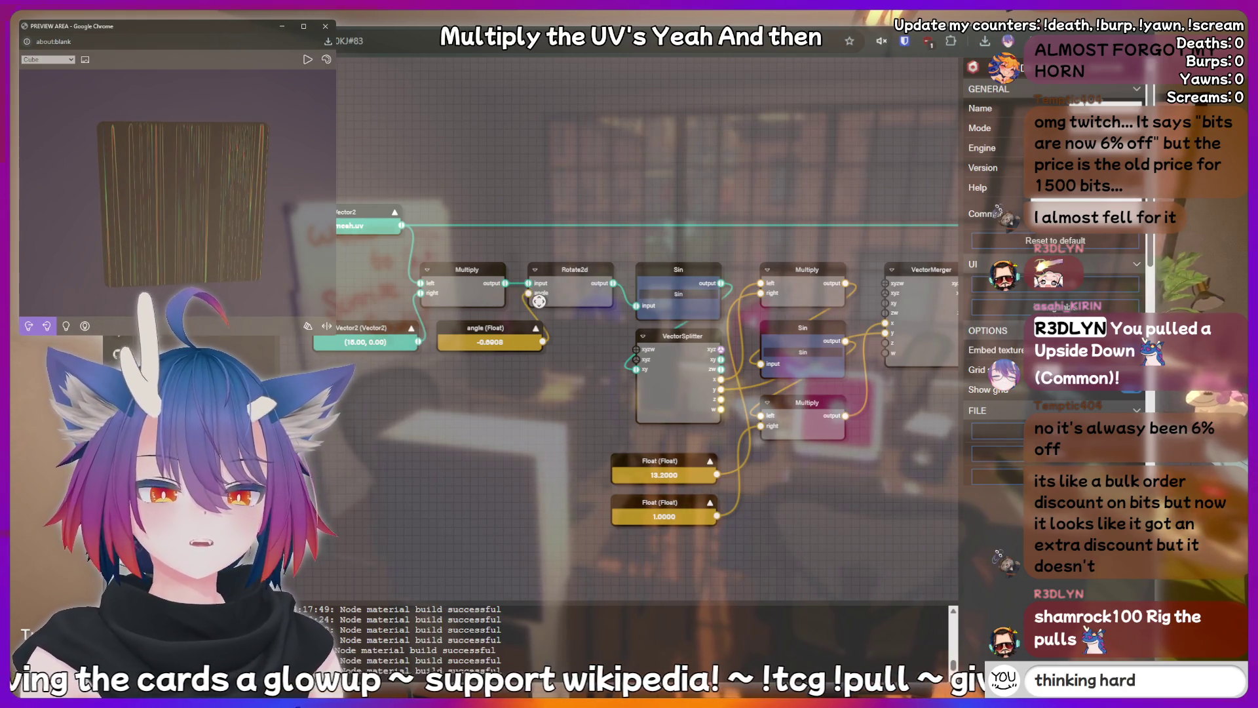
{"action": "mouse_move", "coordinate": [592, 349]}
{"action": "left_mouse_down"}
{"action": "mouse_move", "coordinate": [560, 415]}
{"action": "mouse_move", "coordinate": [544, 414]}
{"action": "left_mouse_up"}
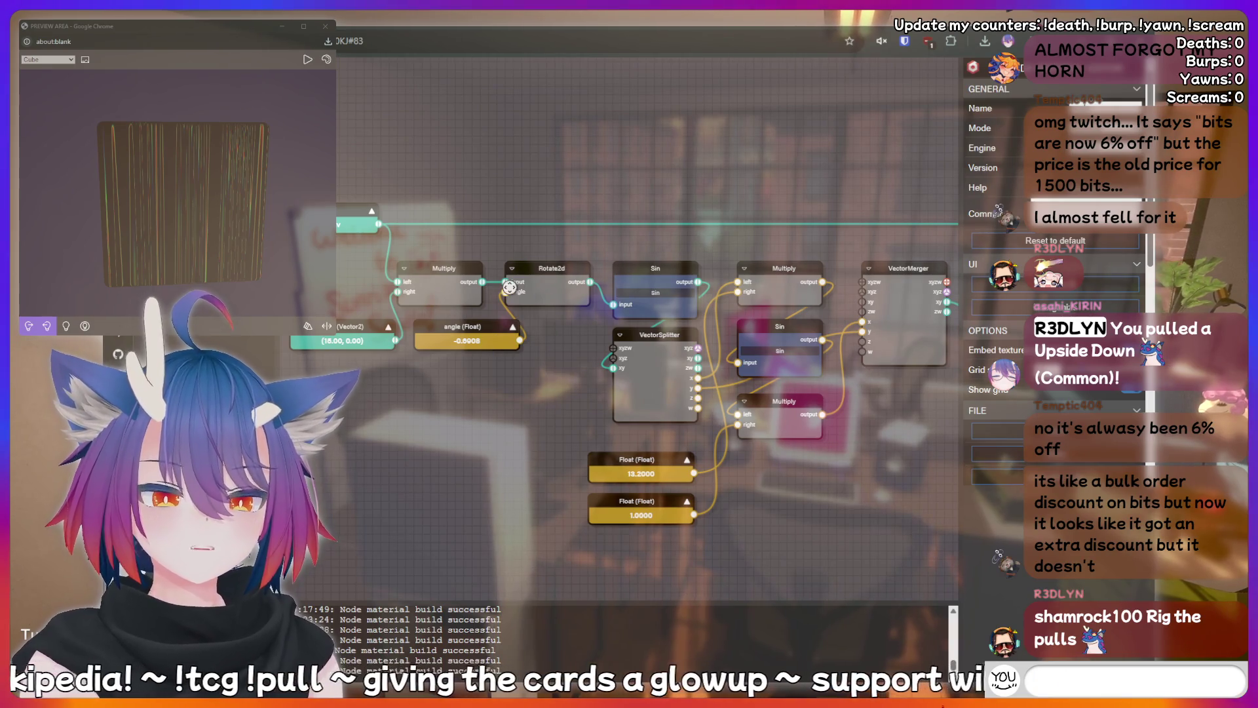
{"action": "type", "text": "!fish"}
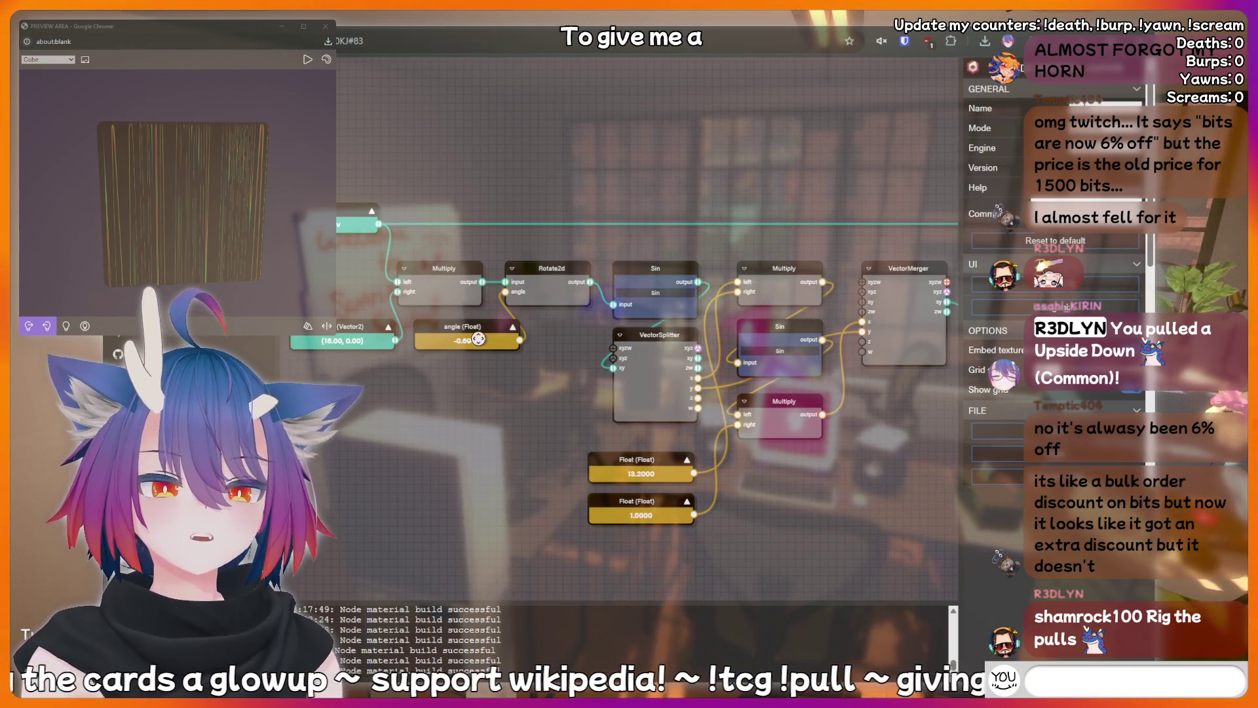
{"action": "left_click_drag", "start_coordinate": [478, 339], "coordinate": [485, 358]}
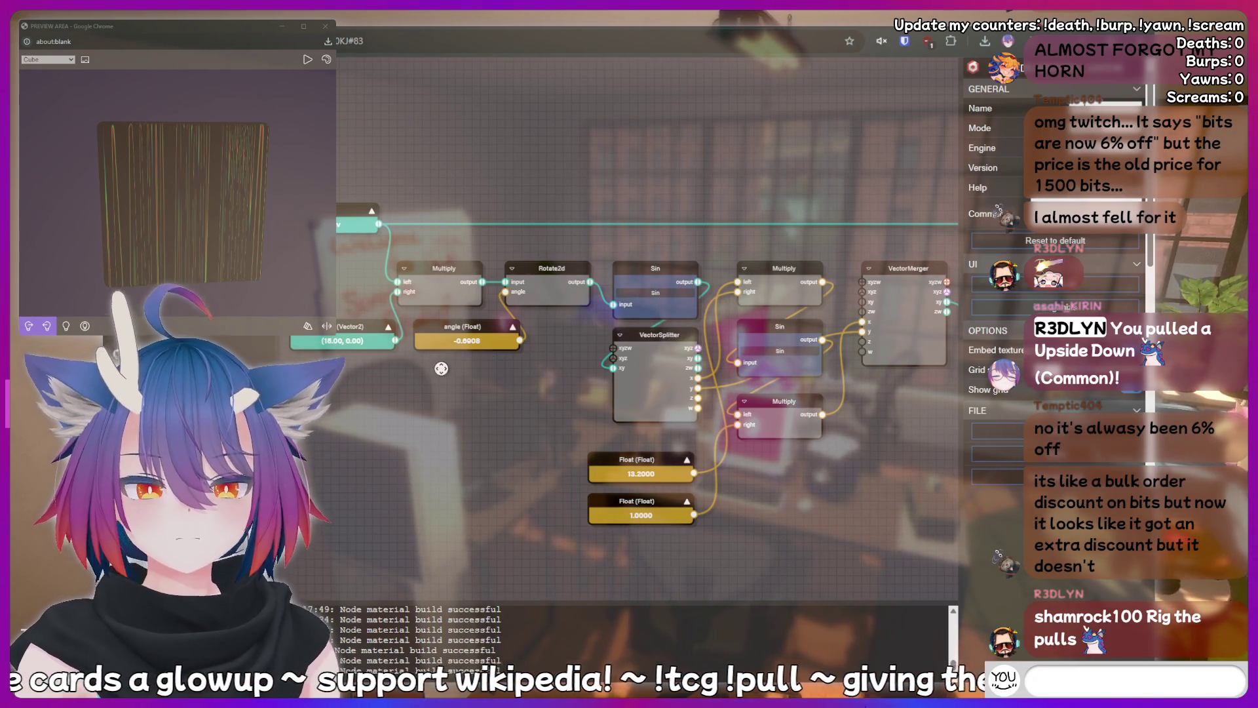
Pan right to bring the Texture and Grating Distance nodes into view.
{"action": "type", "text": "!addquote l j"}
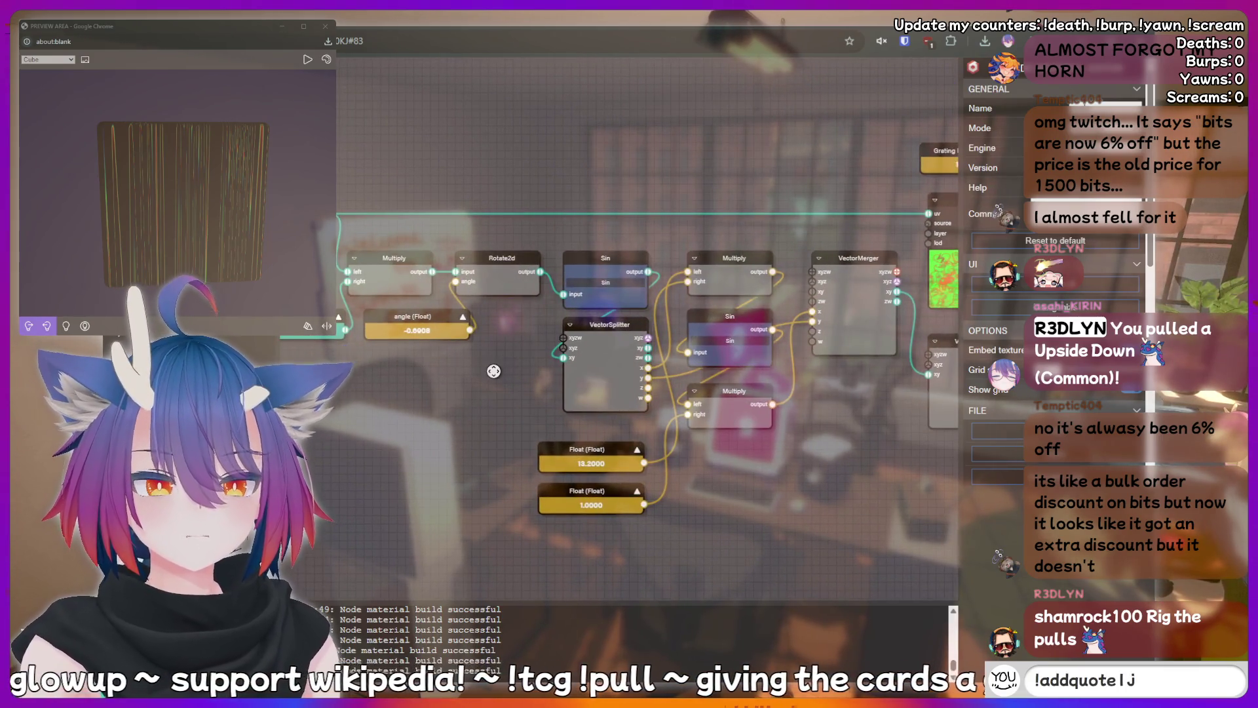
{"action": "left_click_drag", "start_coordinate": [493, 371], "coordinate": [451, 394]}
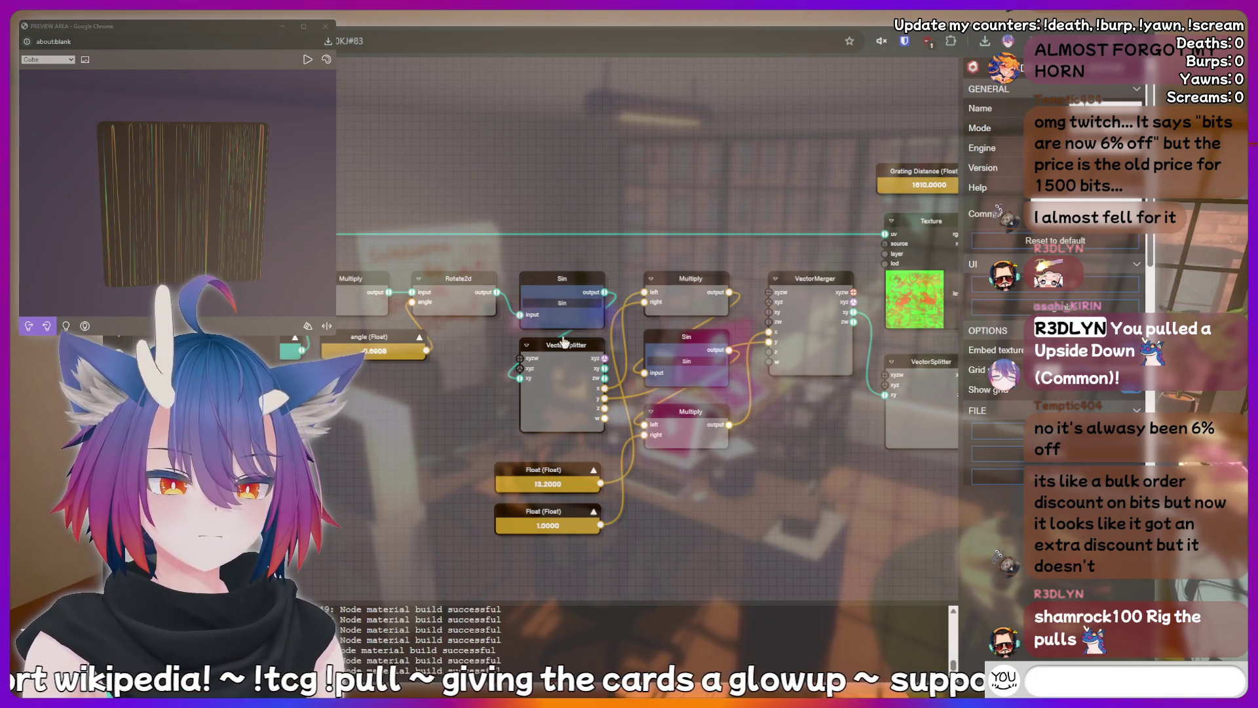
{"action": "left_click", "coordinate": [582, 349]}
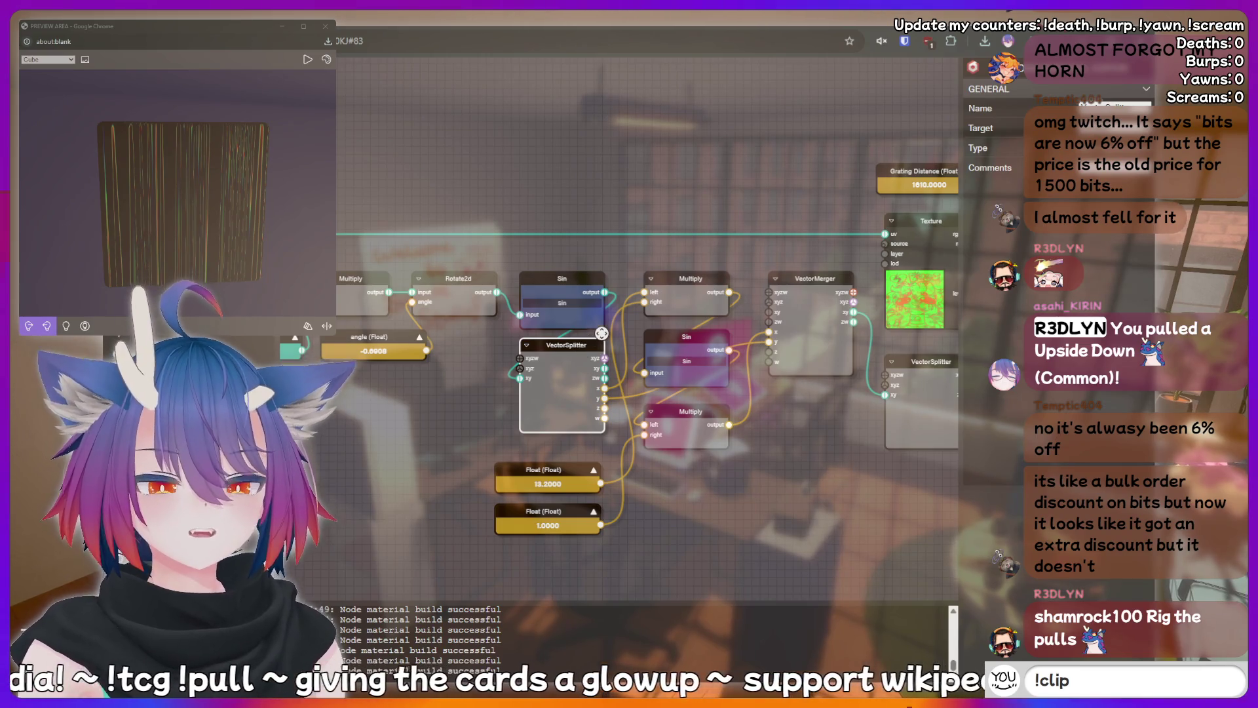
Paste a second Sin node, delete the middle VectorSplitter, and place the new Sin below the first.
{"action": "type", "text": "peepee po"}
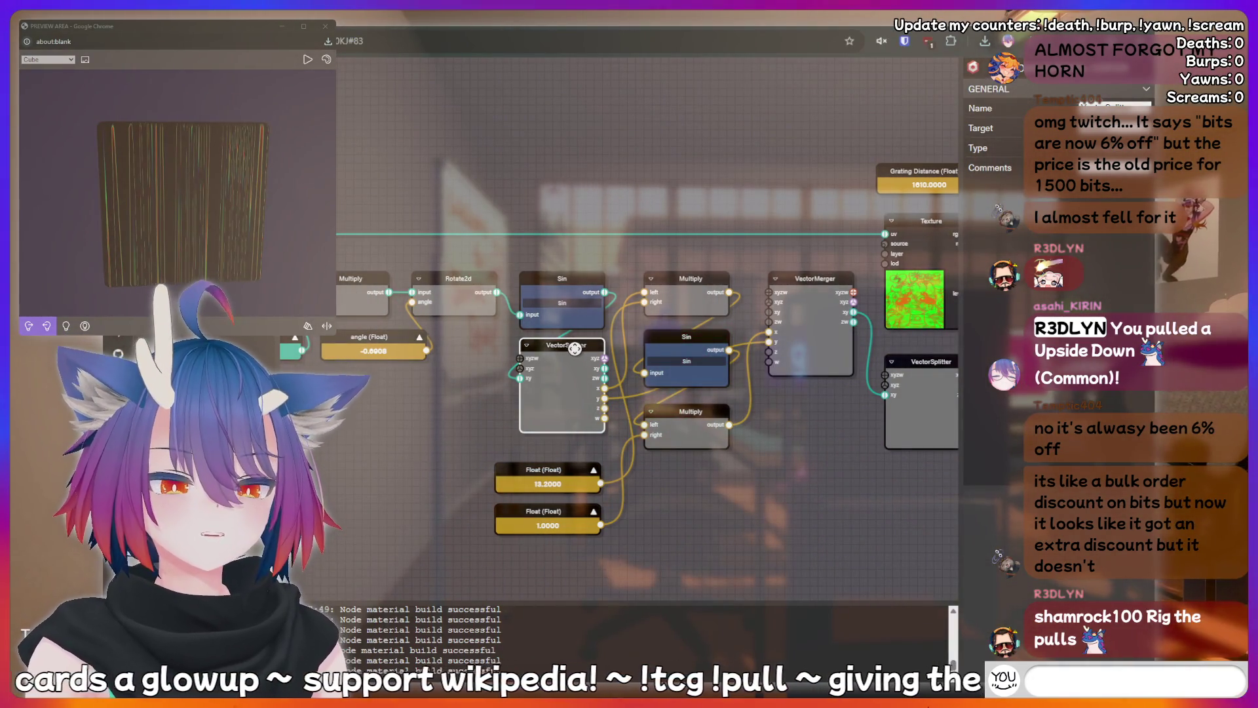
{"action": "left_click_drag", "start_coordinate": [579, 345], "coordinate": [573, 350]}
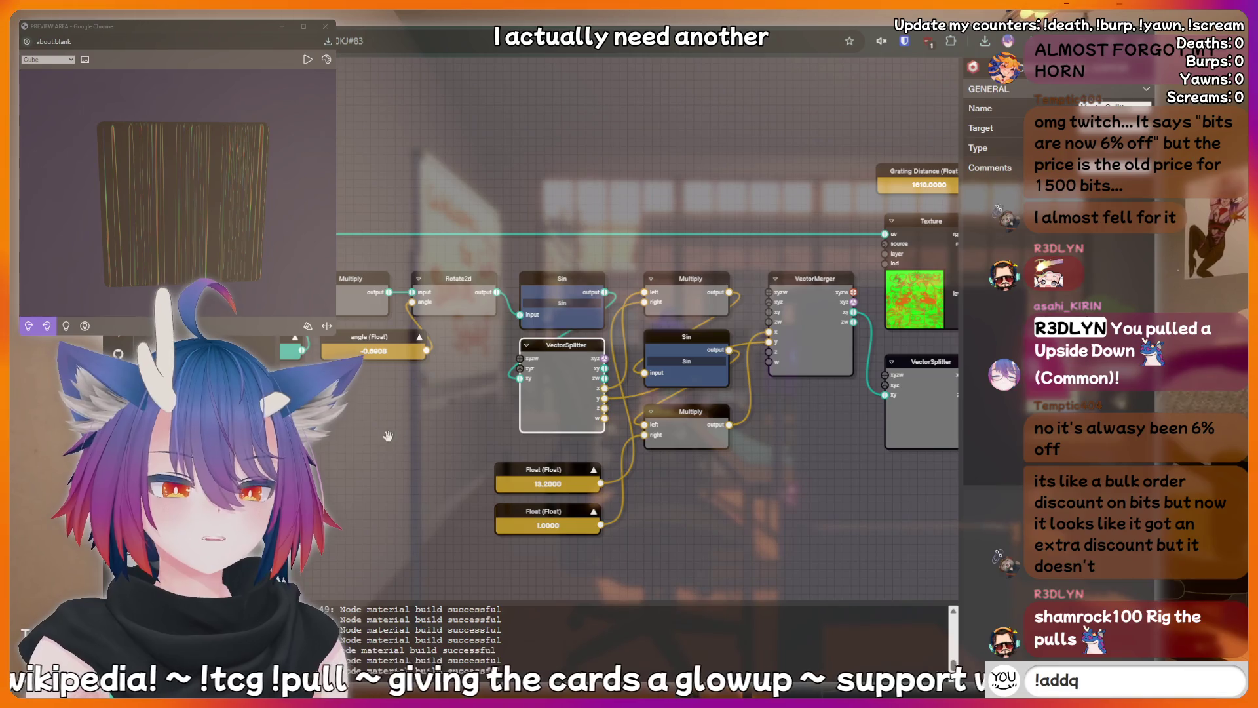
{"action": "key", "text": "ctrl+v"}
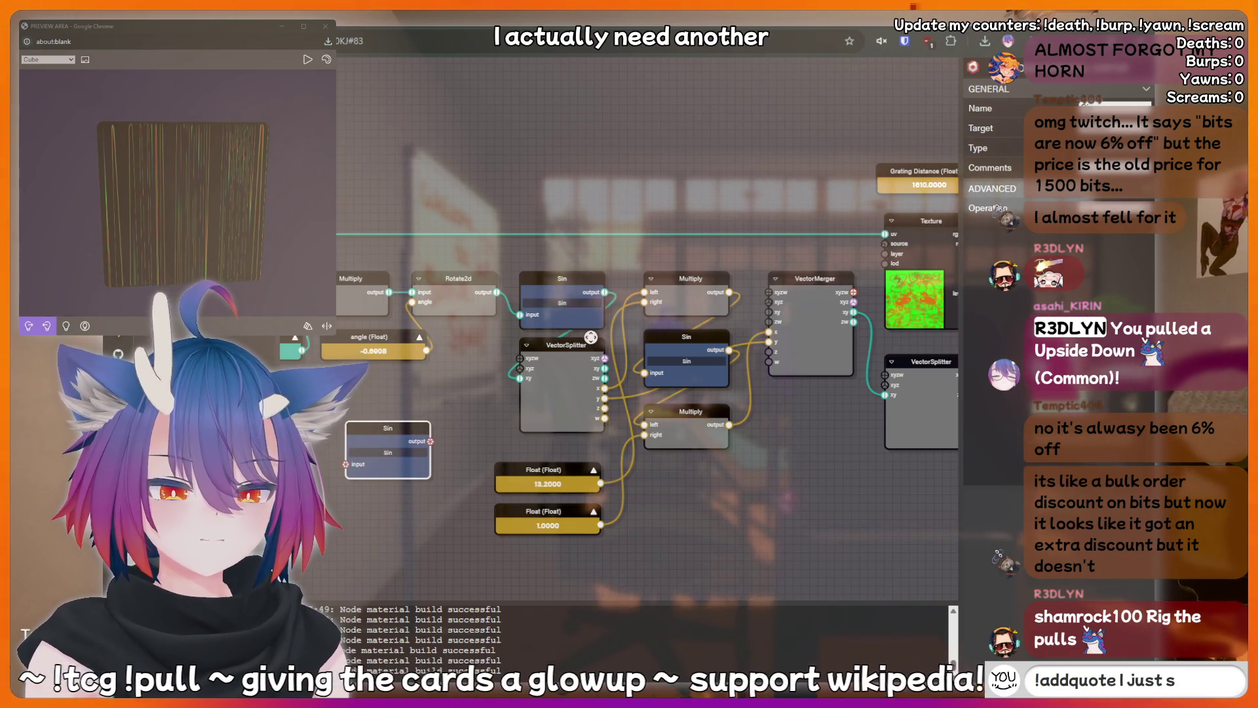
{"action": "left_click", "coordinate": [600, 343]}
{"action": "key", "text": "Delete"}
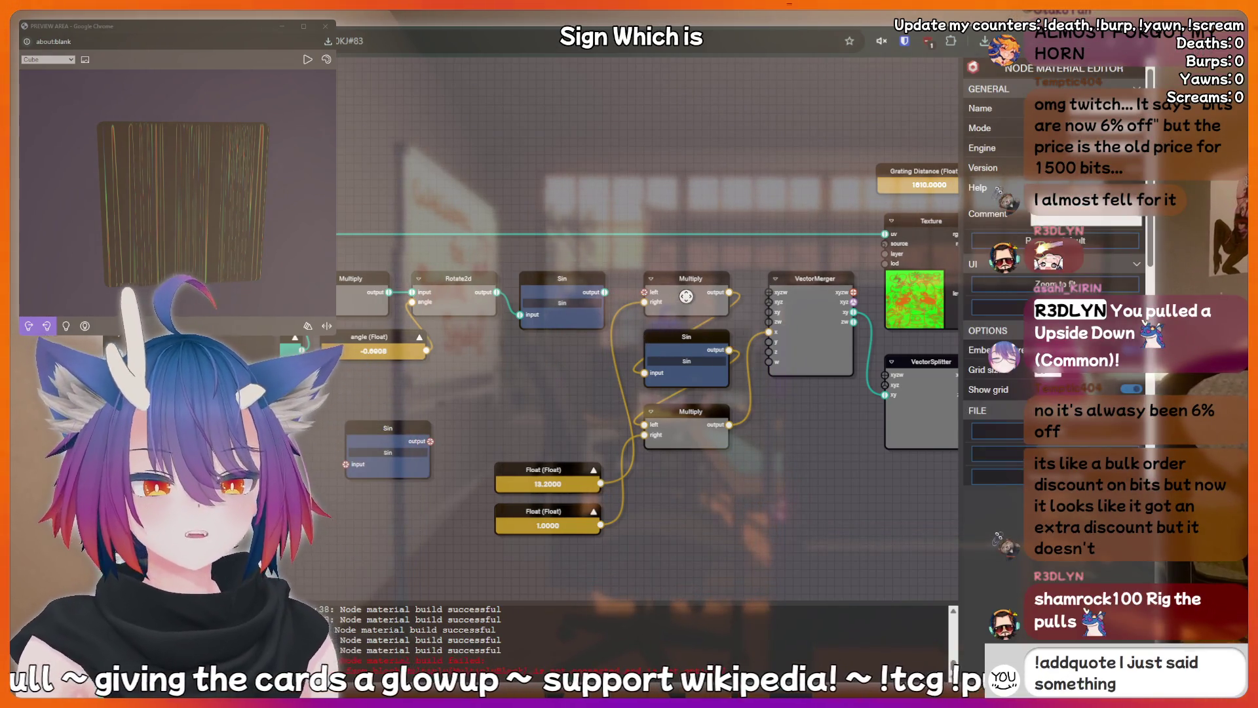
{"action": "left_click_drag", "start_coordinate": [421, 433], "coordinate": [561, 357]}
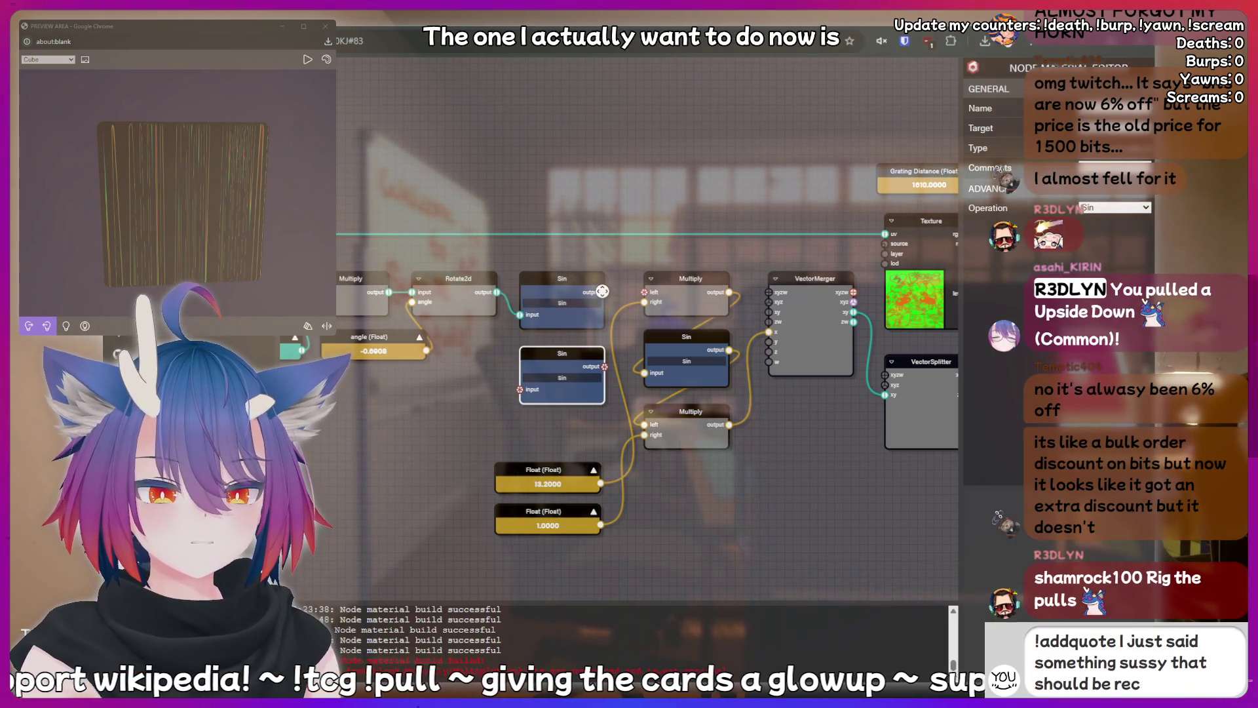
{"action": "left_click_drag", "start_coordinate": [387, 307], "coordinate": [557, 318]}
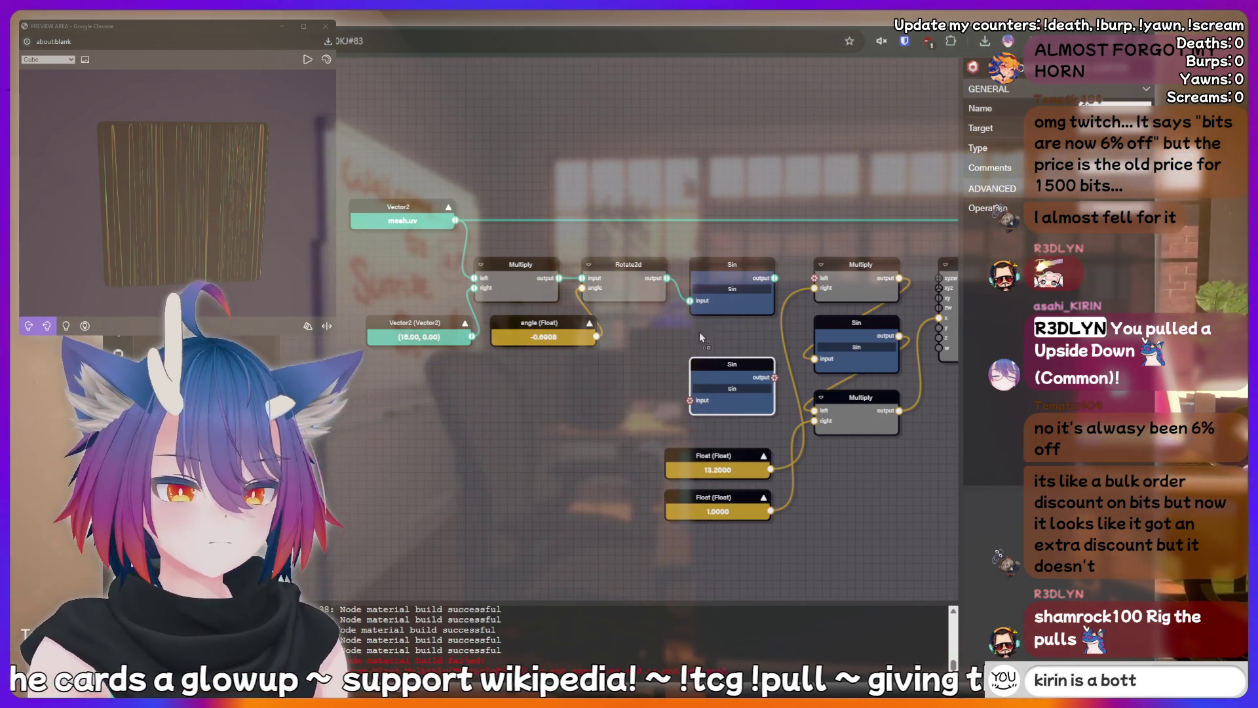
Paste a new Multiply node and arrange it above the spare Sin.
{"action": "key", "text": "ctrl+v"}
{"action": "mouse_move", "coordinate": [723, 322]}
{"action": "left_mouse_down"}
{"action": "mouse_move", "coordinate": [733, 329]}
{"action": "mouse_move", "coordinate": [708, 322]}
{"action": "mouse_move", "coordinate": [739, 341]}
{"action": "left_mouse_up"}
{"action": "left_click", "coordinate": [740, 330]}
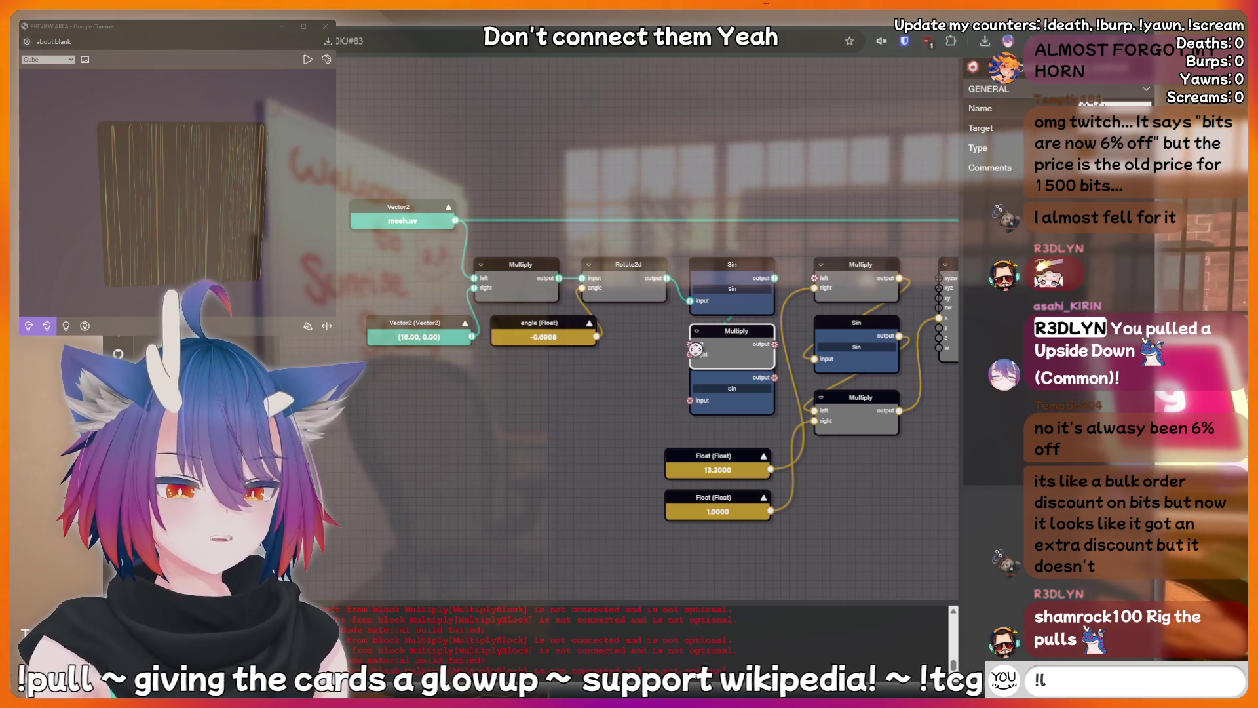
{"action": "left_click_drag", "start_coordinate": [728, 385], "coordinate": [732, 398]}
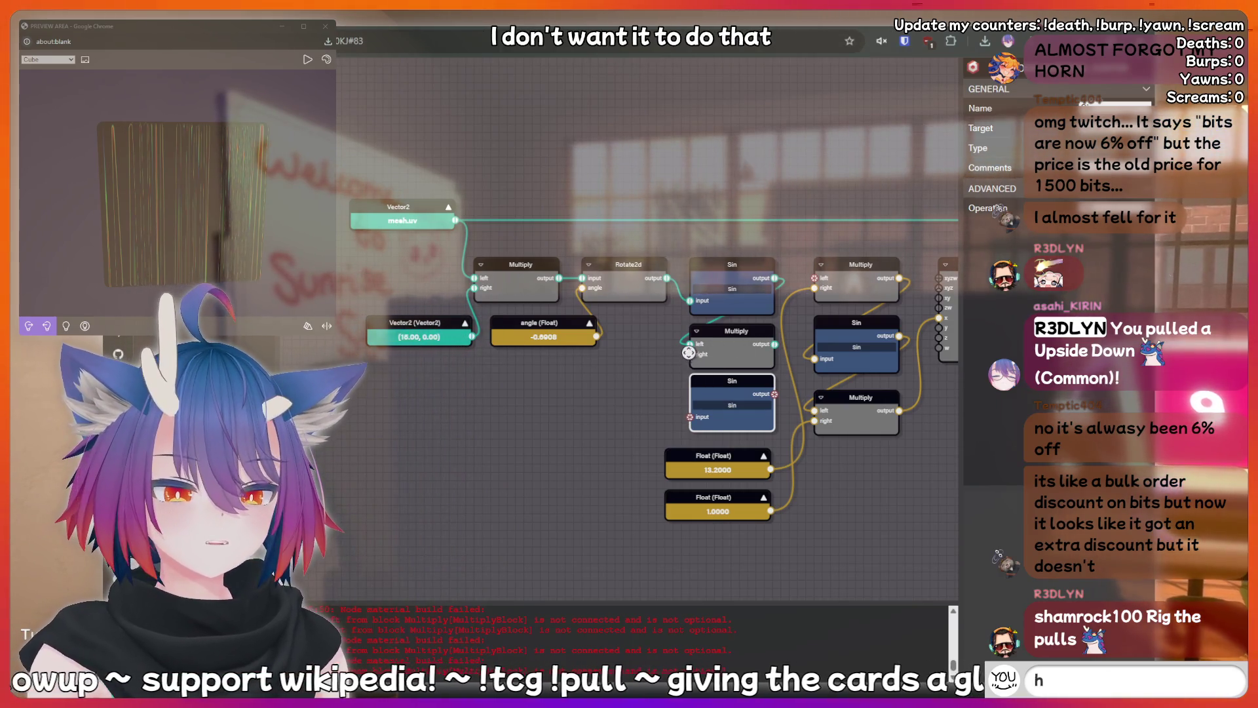
Create a Vector2 (0.00, 0.00) feeding the Multiply's right input.
{"action": "left_click_drag", "start_coordinate": [690, 354], "coordinate": [675, 383]}
{"action": "left_click_drag", "start_coordinate": [648, 344], "coordinate": [624, 360]}
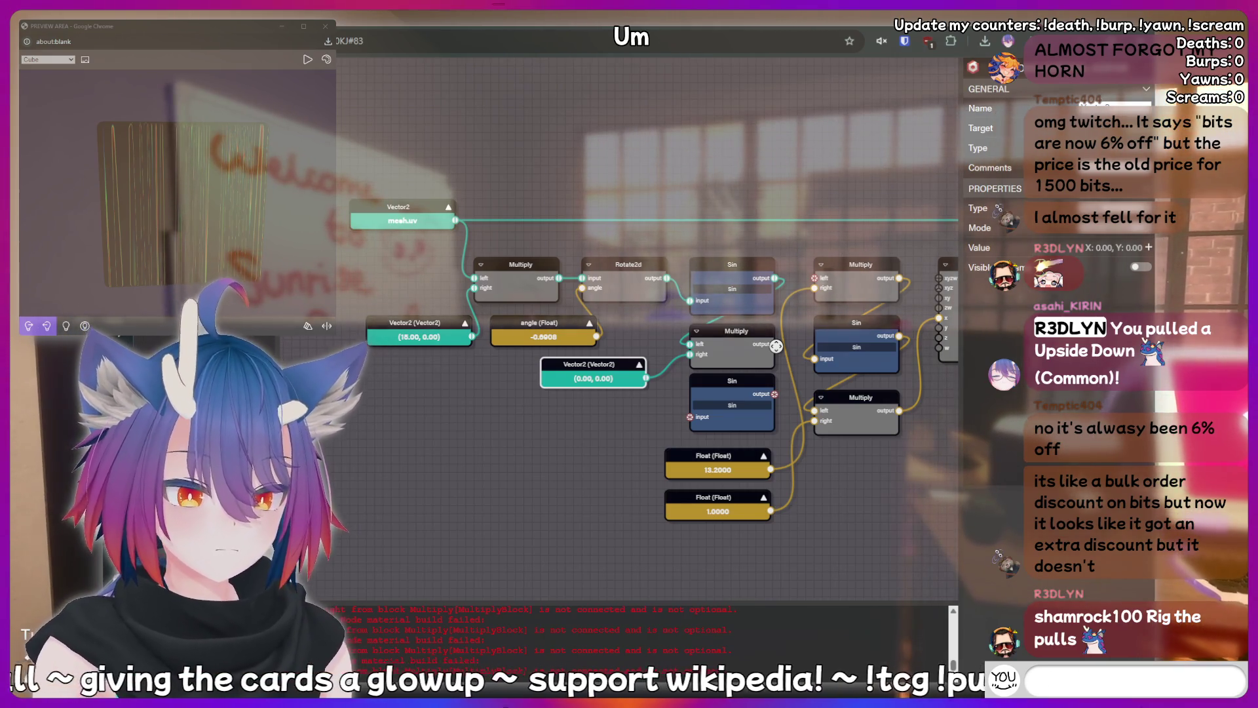
{"action": "type", "text": "!addquo"}
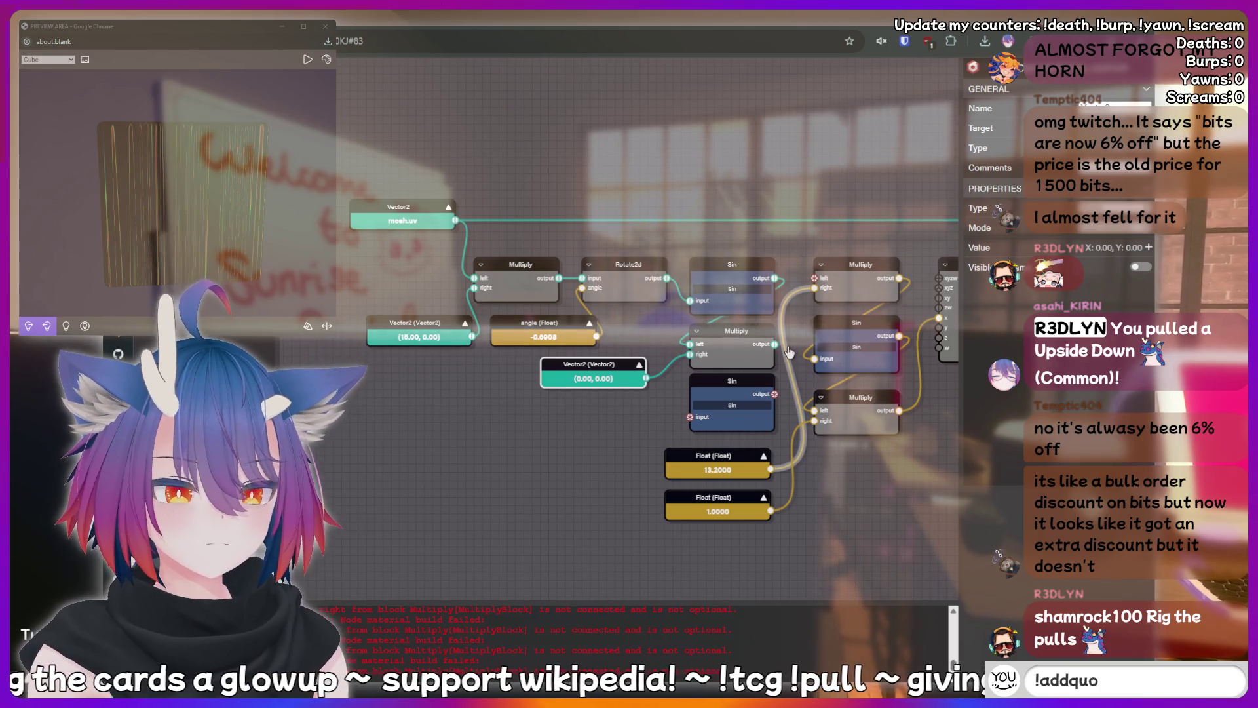
{"action": "type", "text": "te I Just sa"}
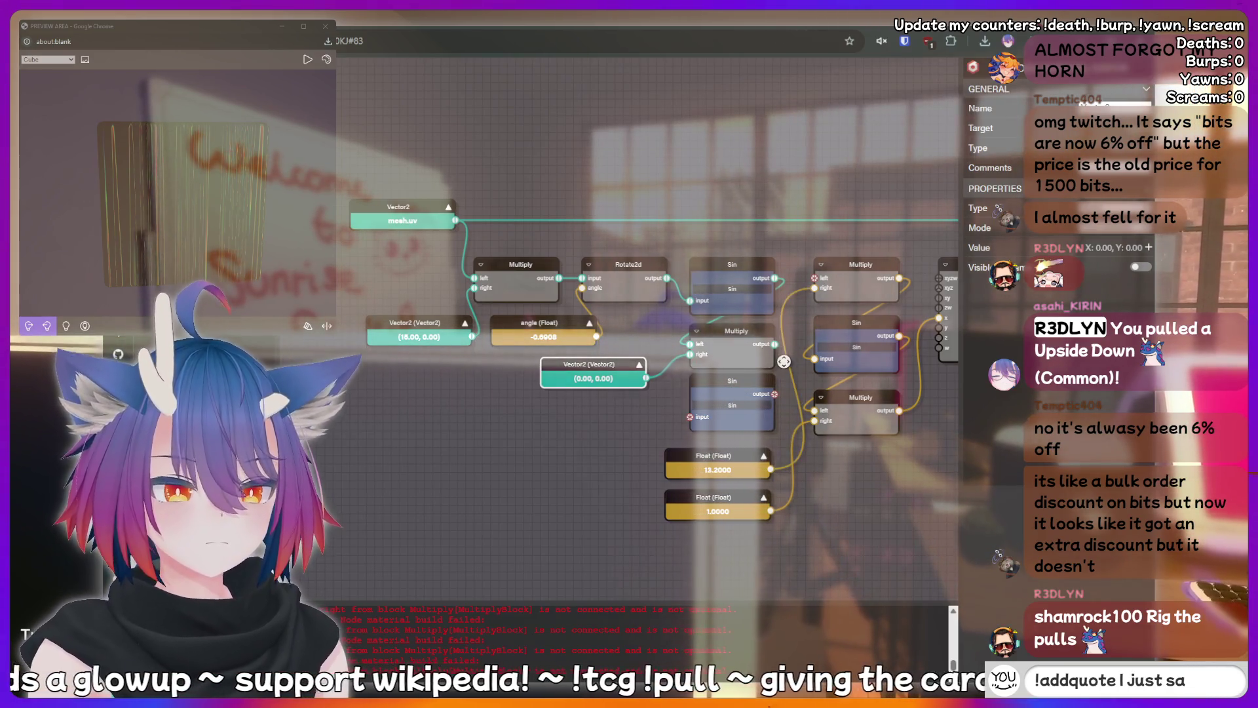
{"action": "type", "text": "id something sussy t"}
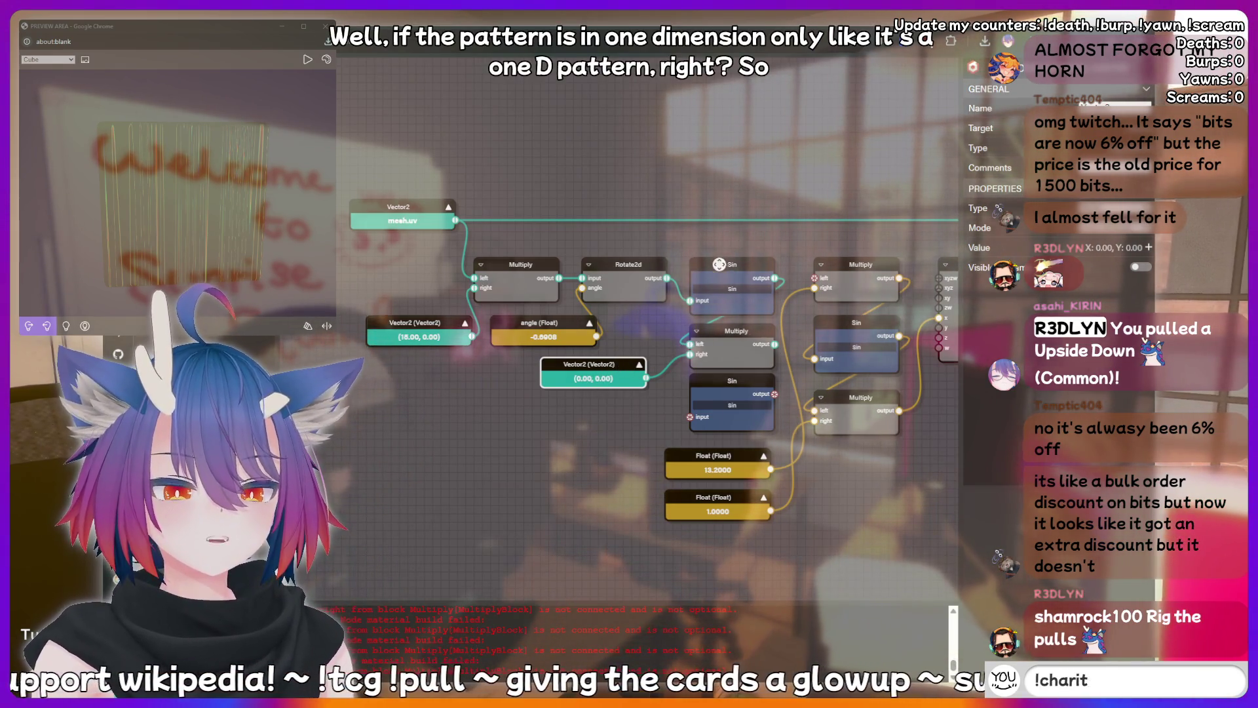
Add a VectorSplitter under Rotate2d, fed by the Rotate2d output.
{"action": "left_click", "coordinate": [724, 276]}
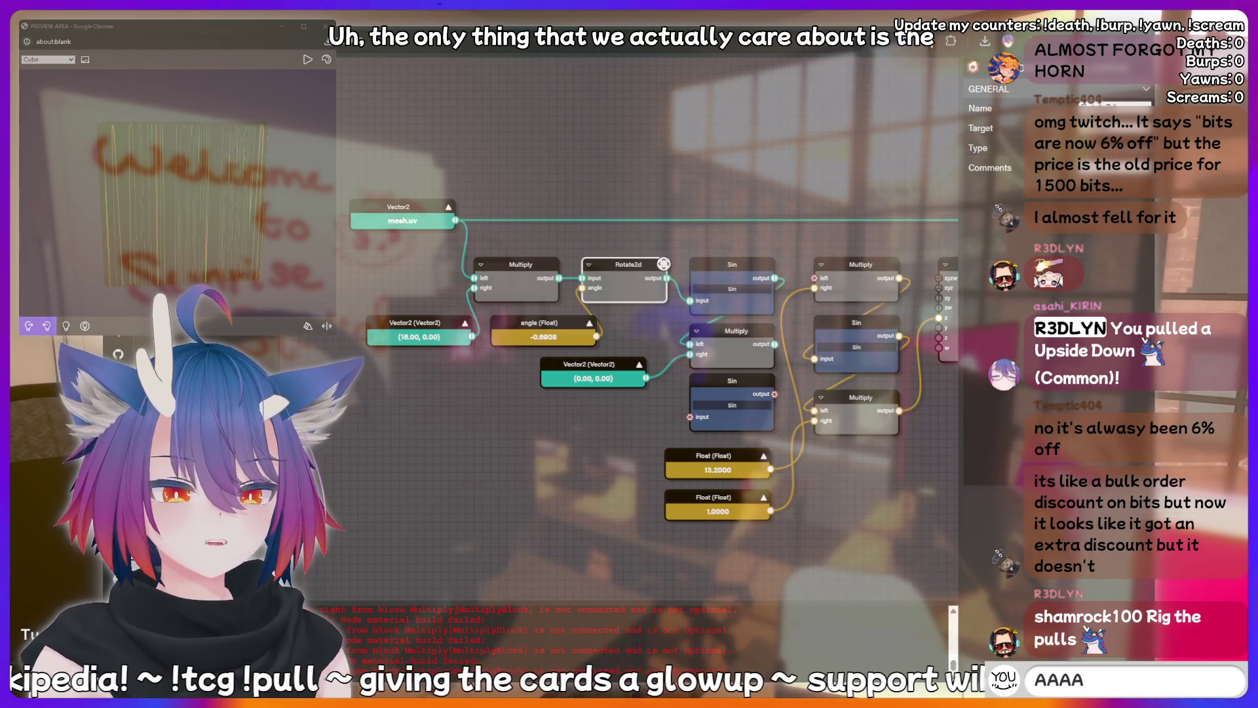
{"action": "mouse_move", "coordinate": [623, 433]}
{"action": "left_mouse_down"}
{"action": "mouse_move", "coordinate": [489, 442]}
{"action": "mouse_move", "coordinate": [550, 401]}
{"action": "left_mouse_up"}
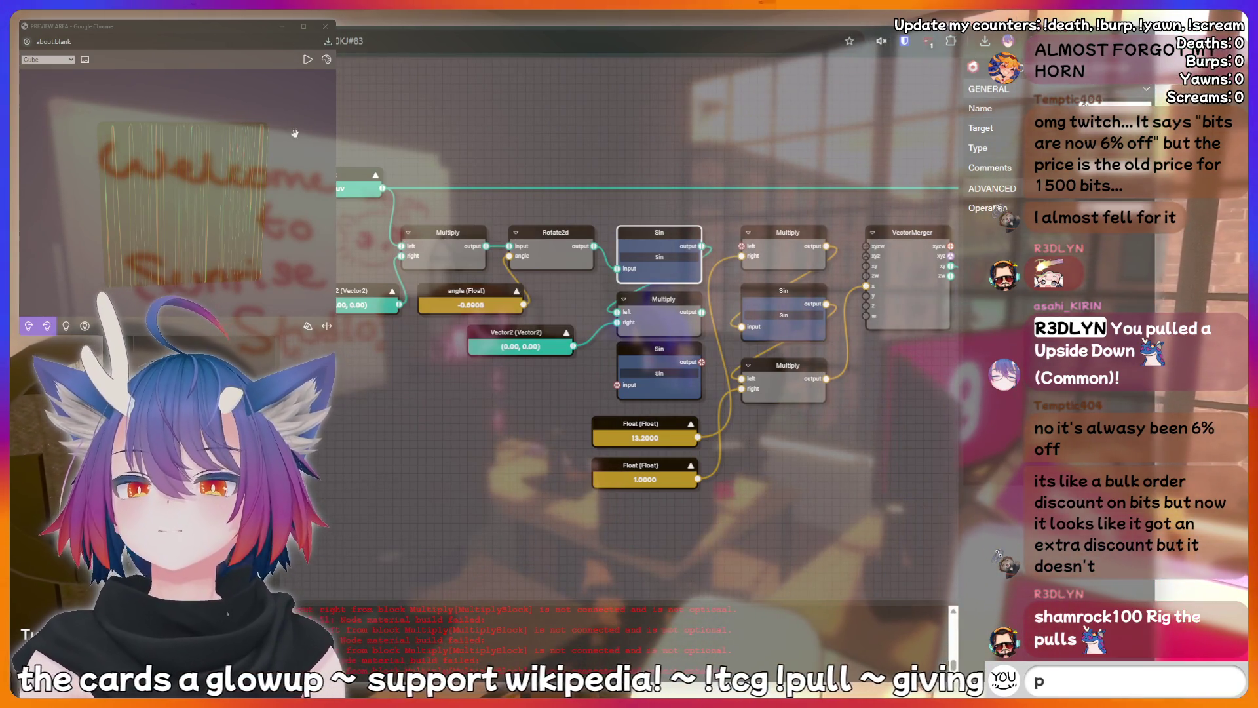
{"action": "left_click_drag", "start_coordinate": [118, 354], "coordinate": [489, 408]}
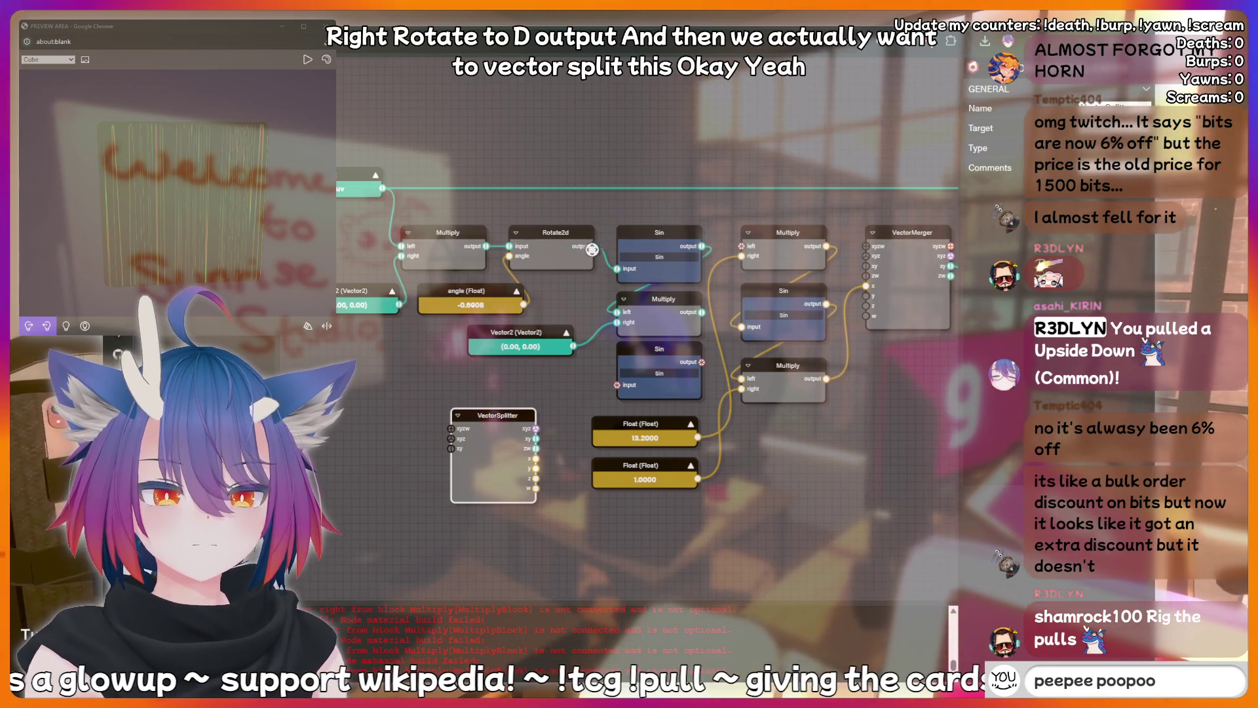
{"action": "mouse_move", "coordinate": [591, 249]}
{"action": "left_mouse_down"}
{"action": "mouse_move", "coordinate": [498, 341]}
{"action": "mouse_move", "coordinate": [451, 448]}
{"action": "left_mouse_up"}
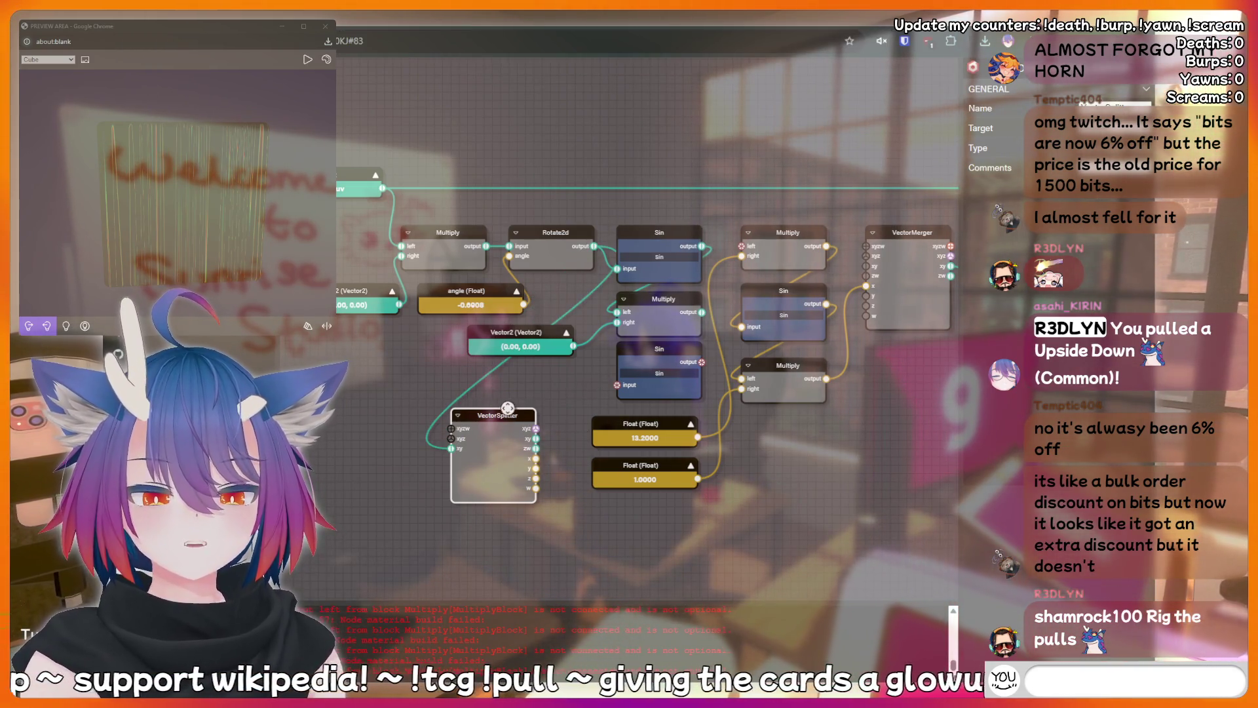
{"action": "left_click_drag", "start_coordinate": [508, 407], "coordinate": [574, 293]}
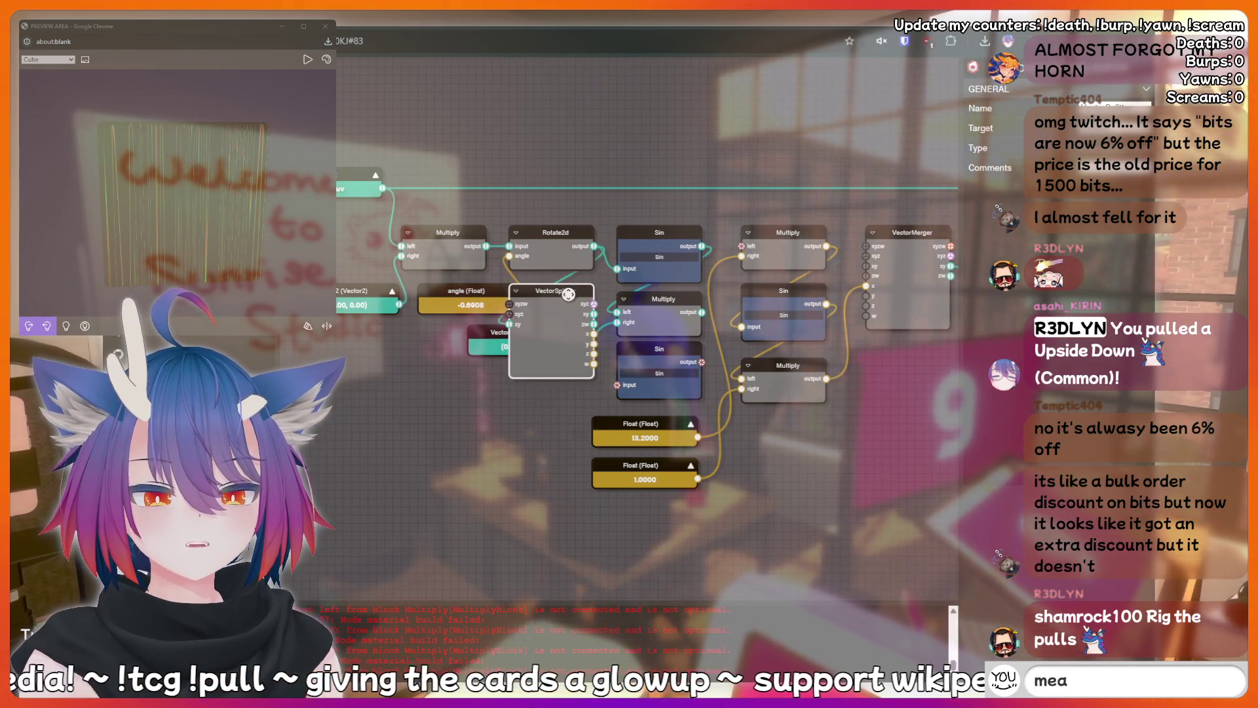
{"action": "left_click_drag", "start_coordinate": [486, 287], "coordinate": [456, 300]}
Link a VectorSplitter output to the Sin input and delete the Vector2 (0.00, 0.00) node.
{"action": "left_click", "coordinate": [350, 285]}
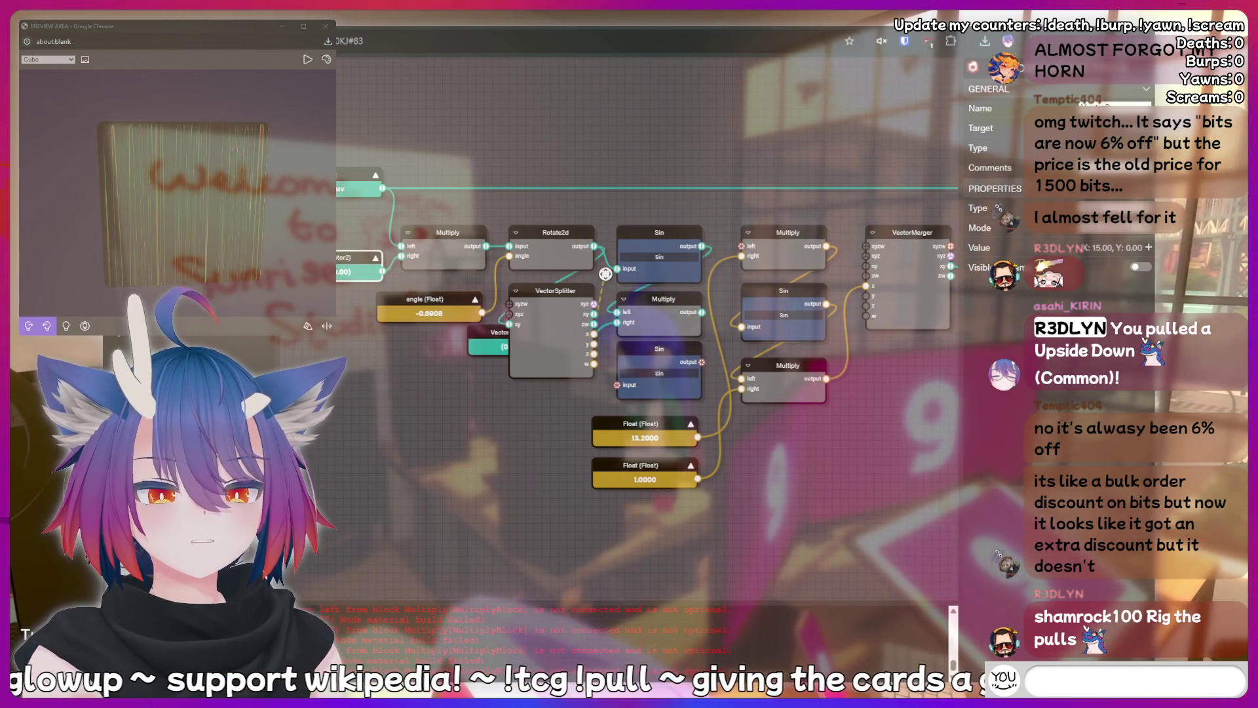
{"action": "left_click_drag", "start_coordinate": [606, 274], "coordinate": [618, 269]}
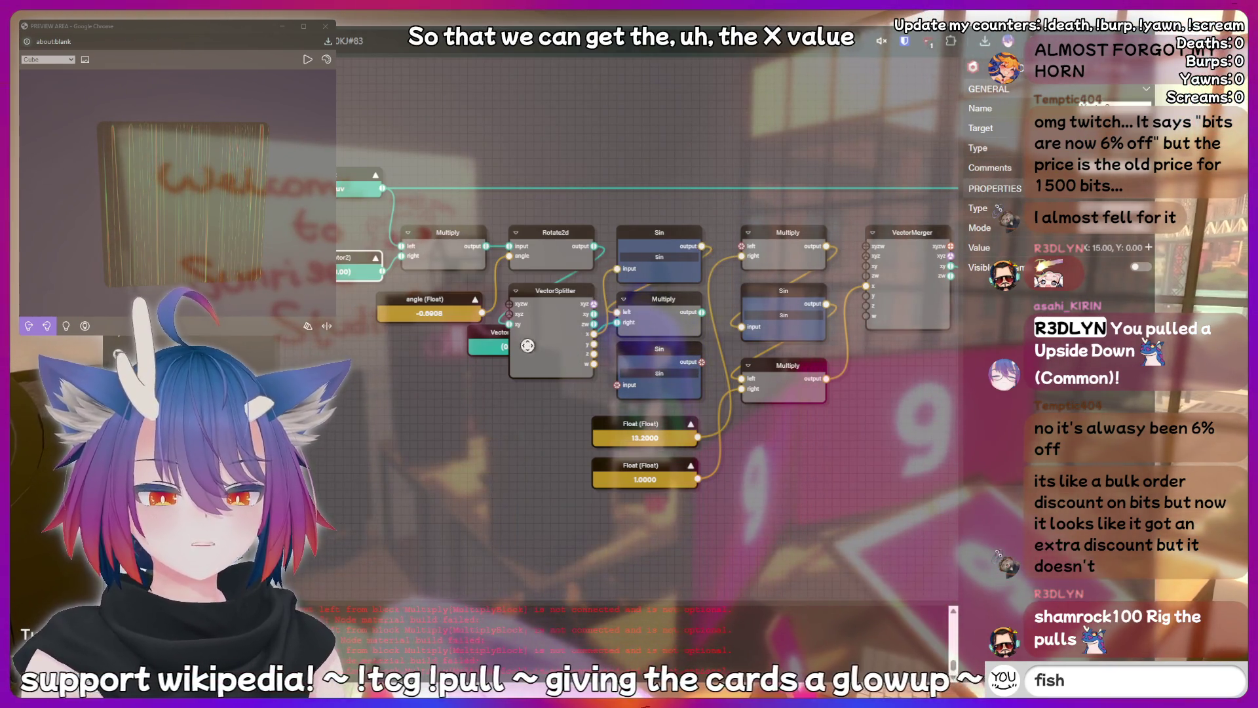
{"action": "left_click_drag", "start_coordinate": [494, 330], "coordinate": [485, 403]}
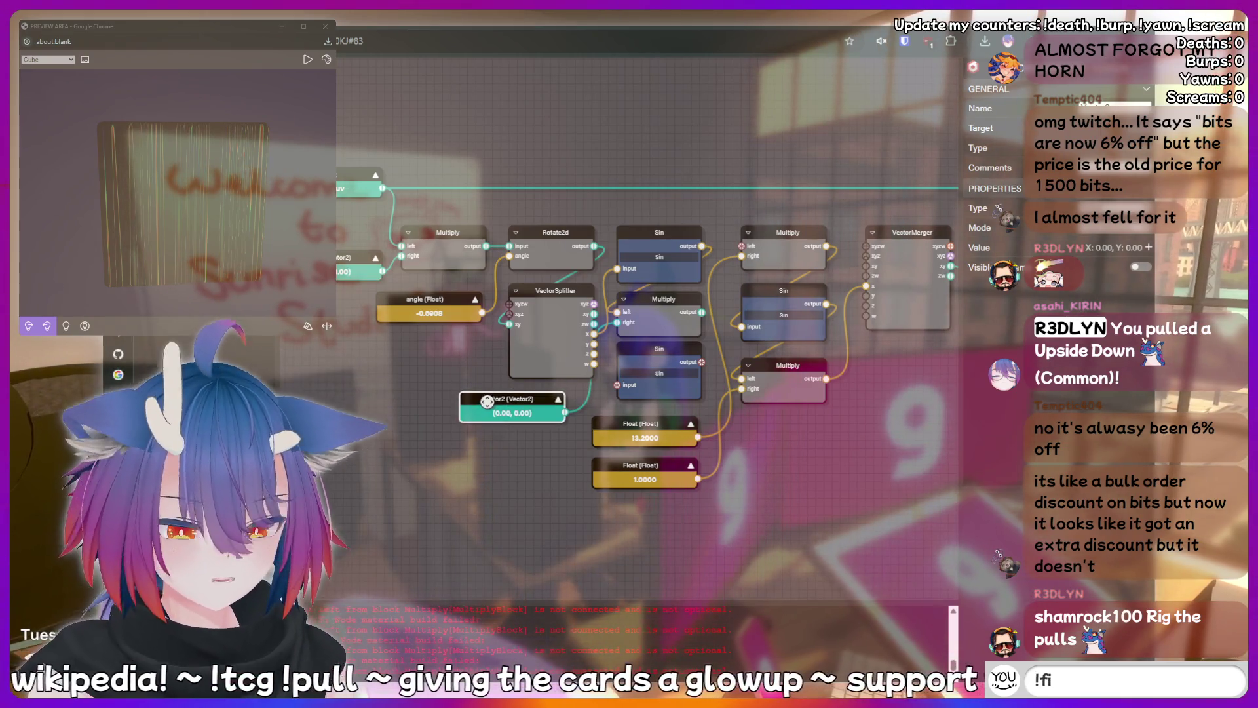
{"action": "key", "text": "Delete"}
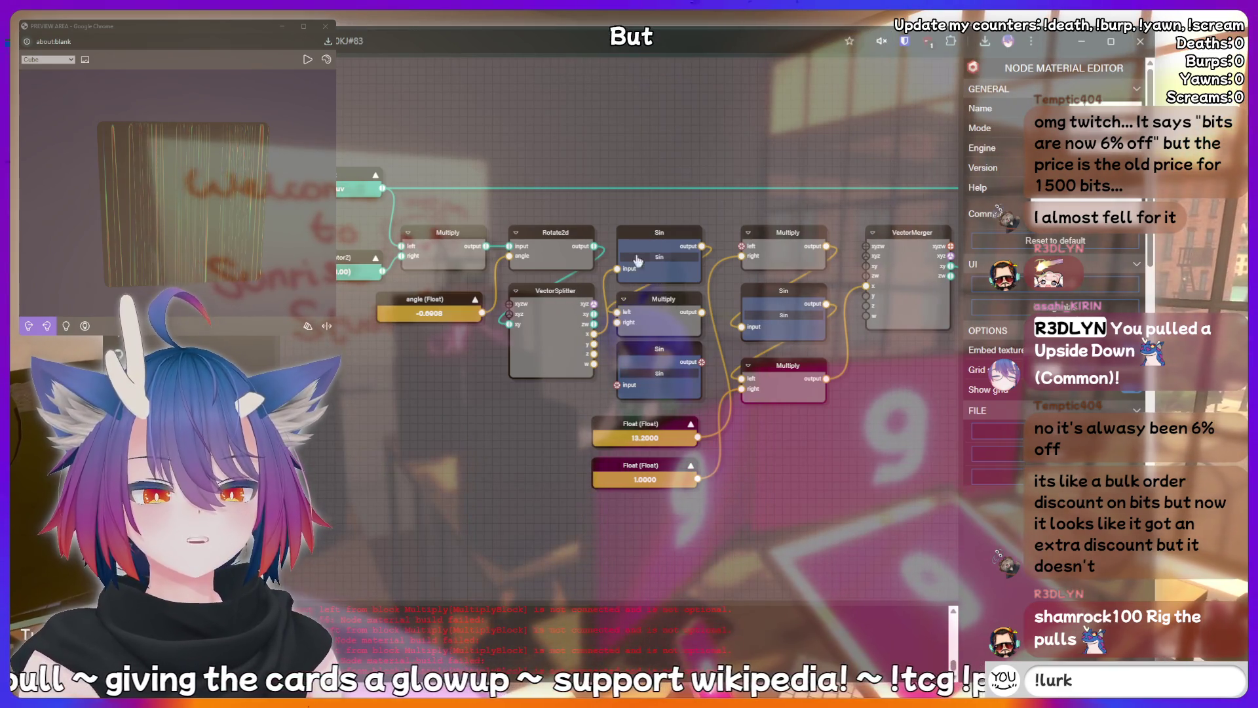
Reposition the VectorSplitter and its Sin/Multiply column in the graph.
{"action": "mouse_move", "coordinate": [566, 291]}
{"action": "left_mouse_down"}
{"action": "mouse_move", "coordinate": [605, 271]}
{"action": "mouse_move", "coordinate": [695, 175]}
{"action": "mouse_move", "coordinate": [678, 131]}
{"action": "left_mouse_up"}
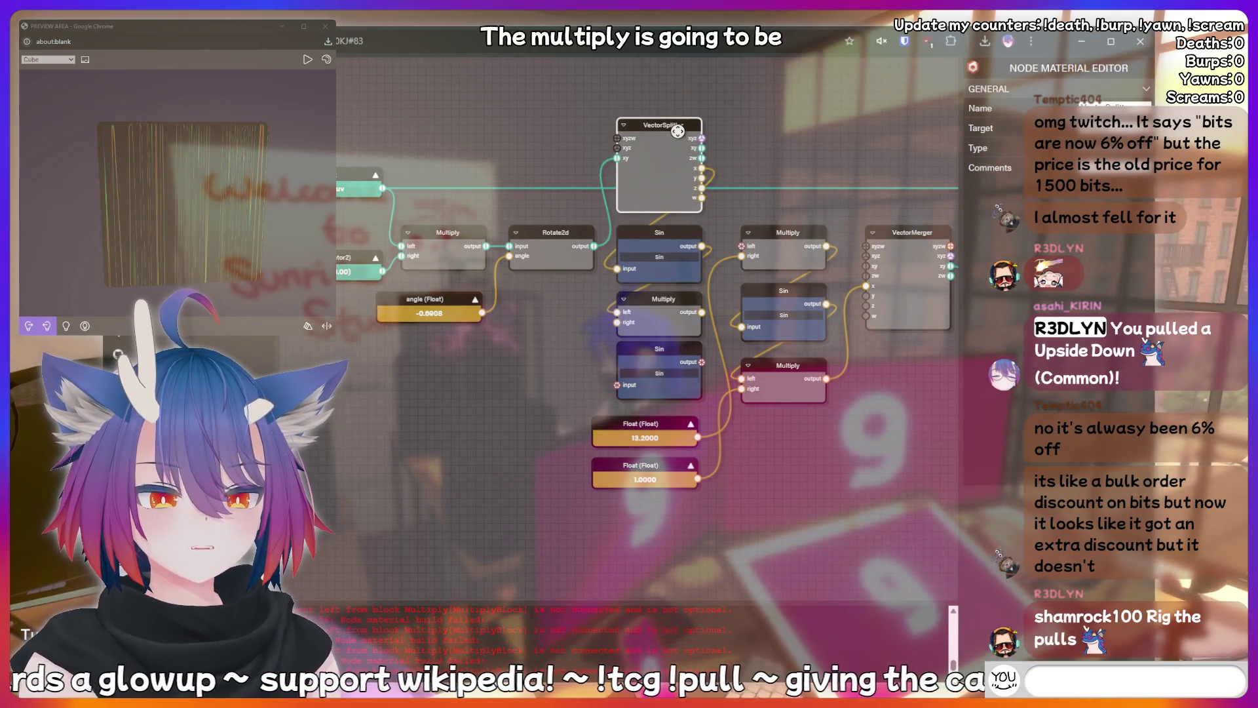
{"action": "type", "text": "!addquote I"}
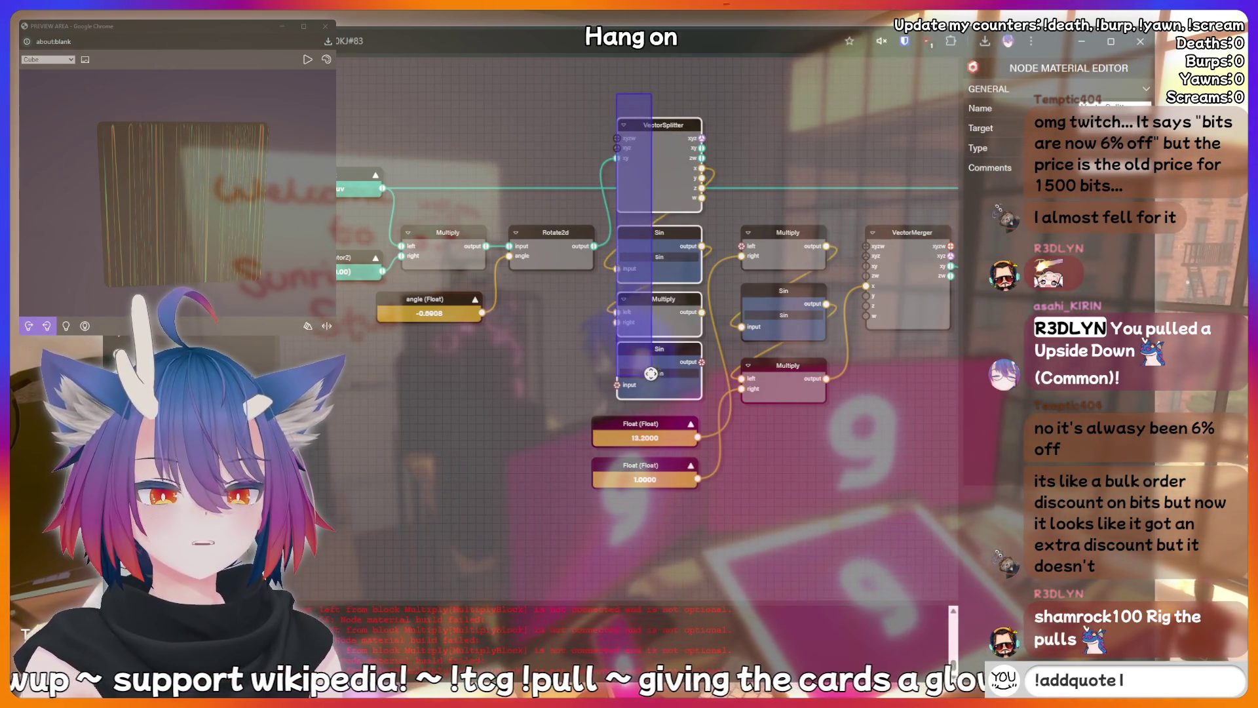
{"action": "type", "text": " just said somet"}
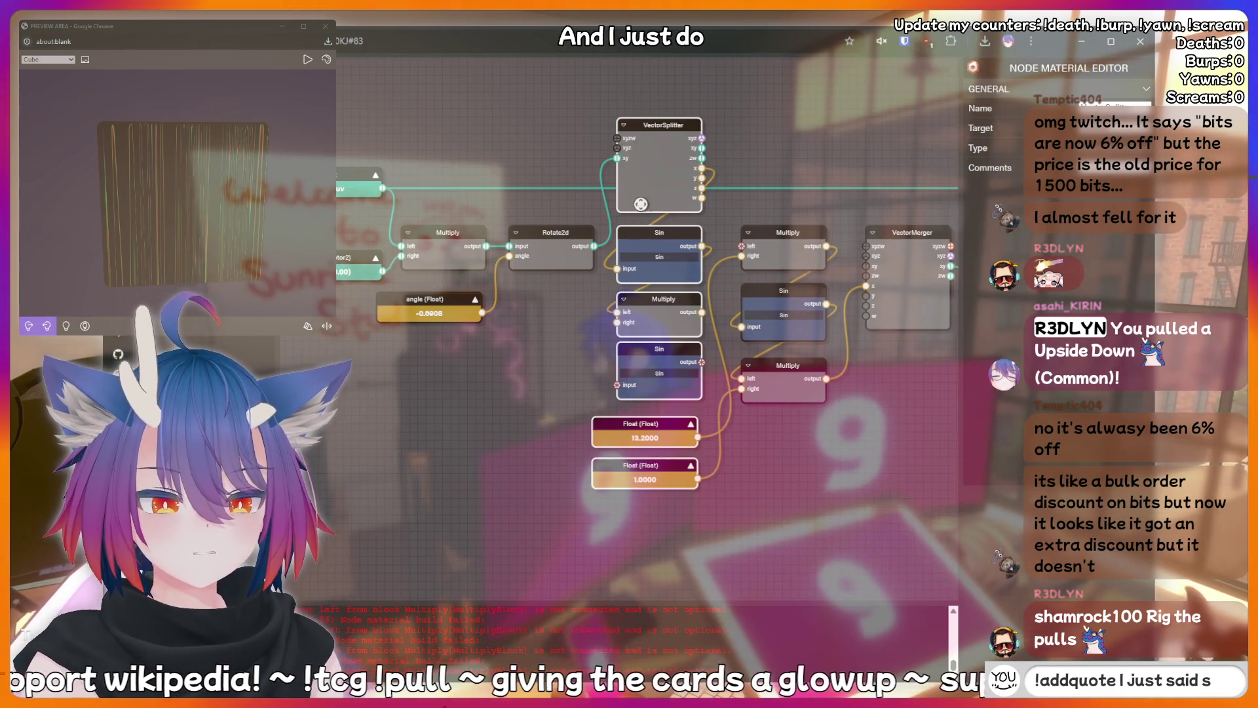
{"action": "type", "text": "hing sussy t"}
{"action": "left_click_drag", "start_coordinate": [652, 133], "coordinate": [661, 243]}
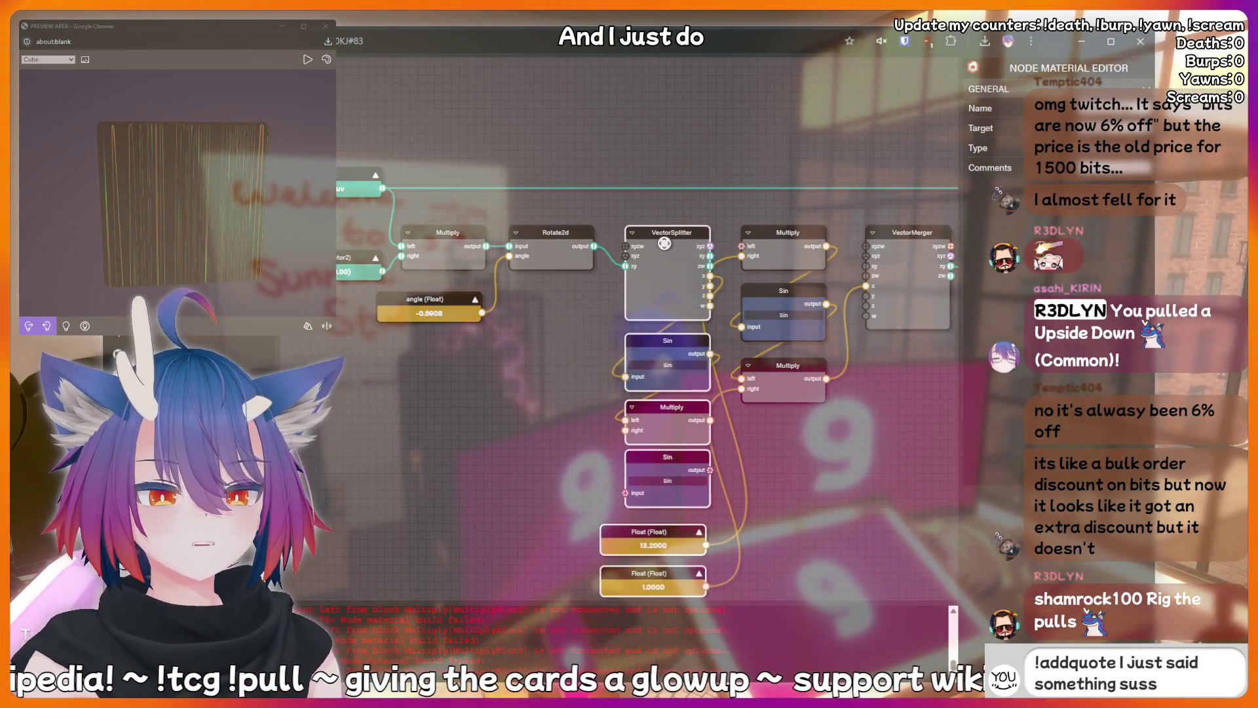
{"action": "type", "text": "hat should"}
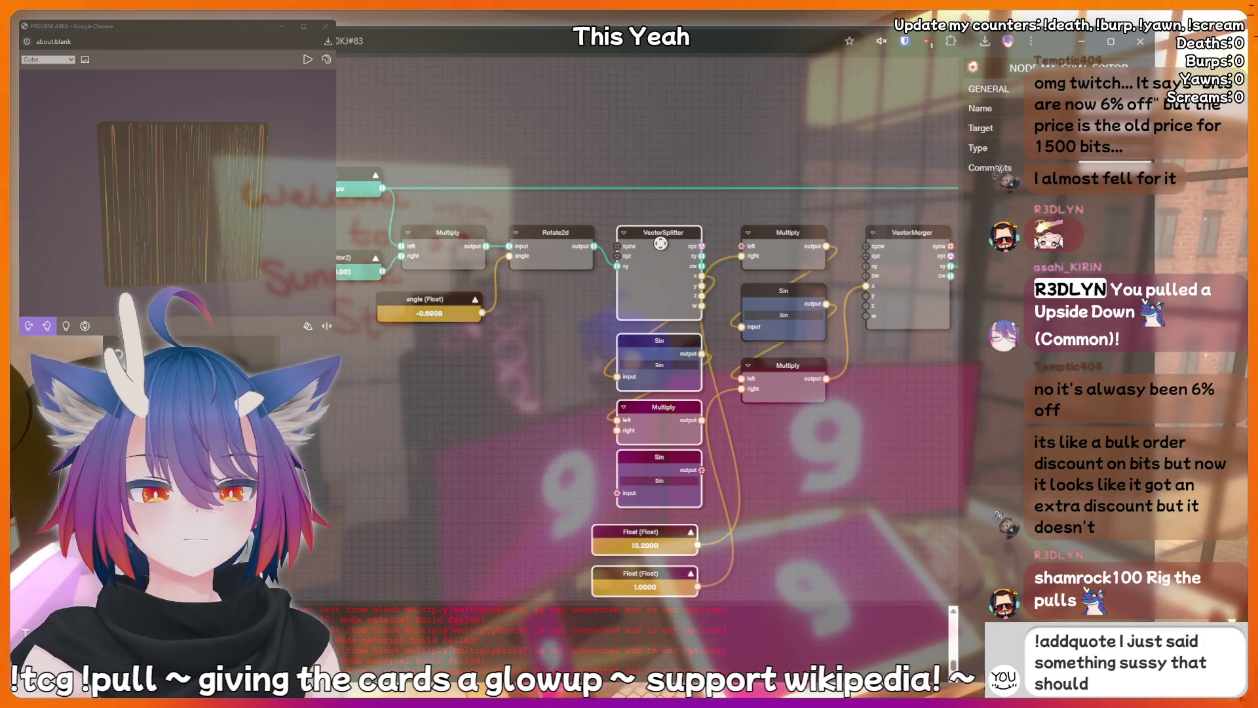
{"action": "left_click_drag", "start_coordinate": [661, 243], "coordinate": [666, 243]}
{"action": "type", "text": "be recorded forever!"}
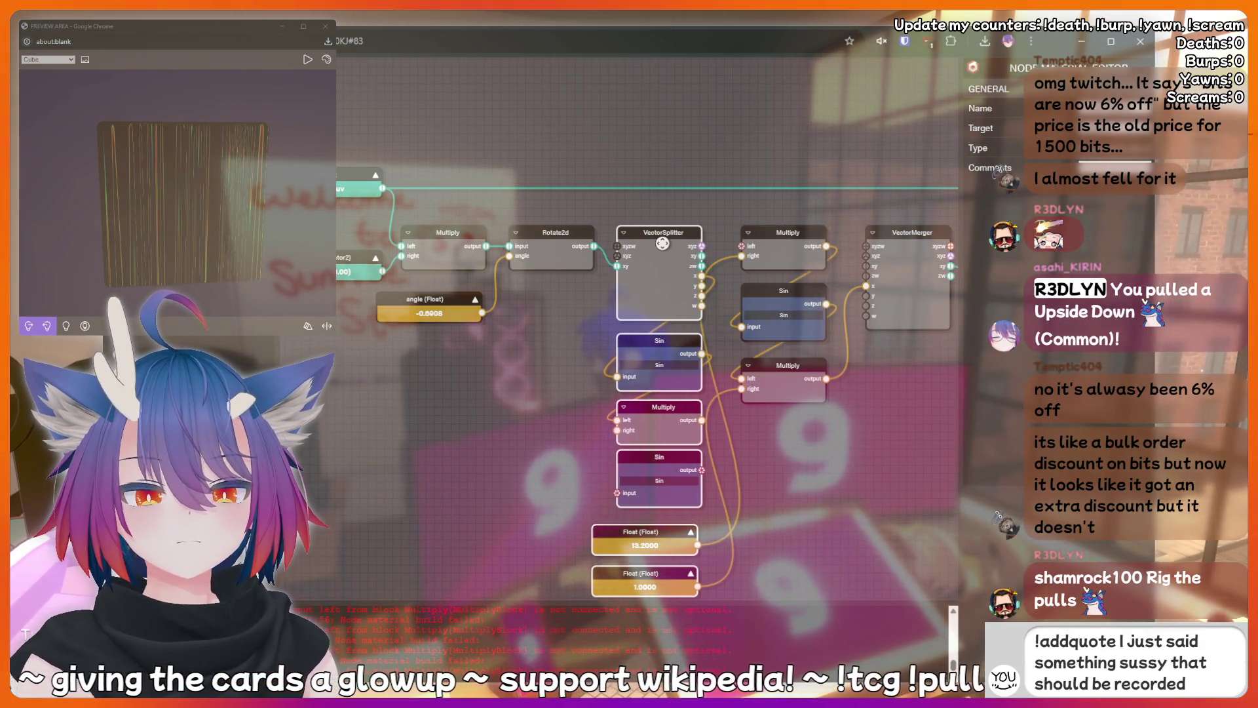
{"action": "left_click_drag", "start_coordinate": [591, 322], "coordinate": [571, 264]}
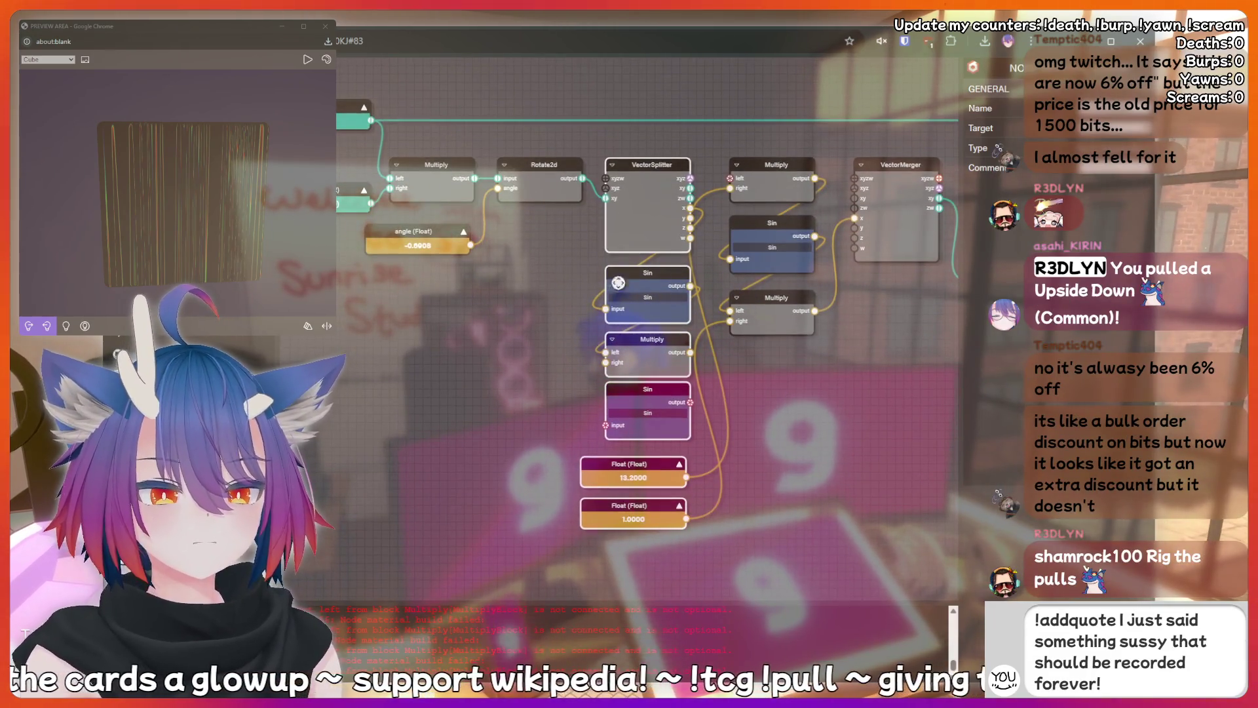
{"action": "left_click", "coordinate": [571, 280]}
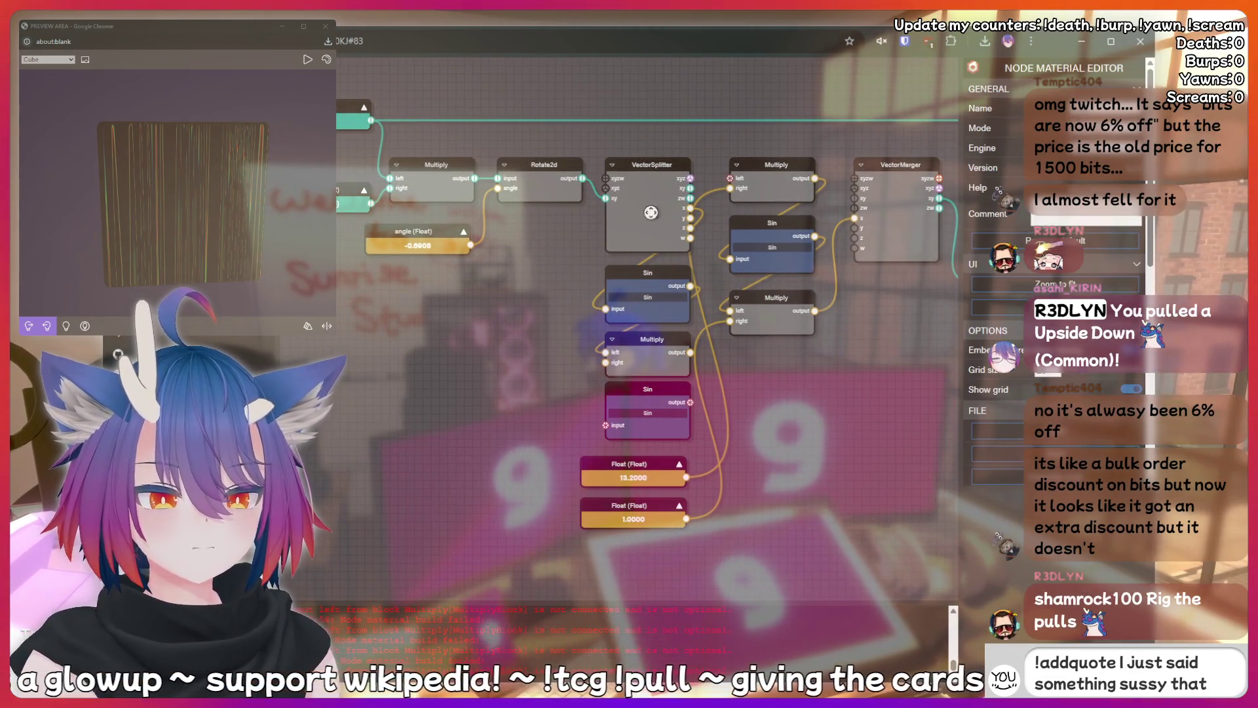
Add a Float node feeding the middle Multiply's right input.
{"action": "left_click", "coordinate": [644, 341]}
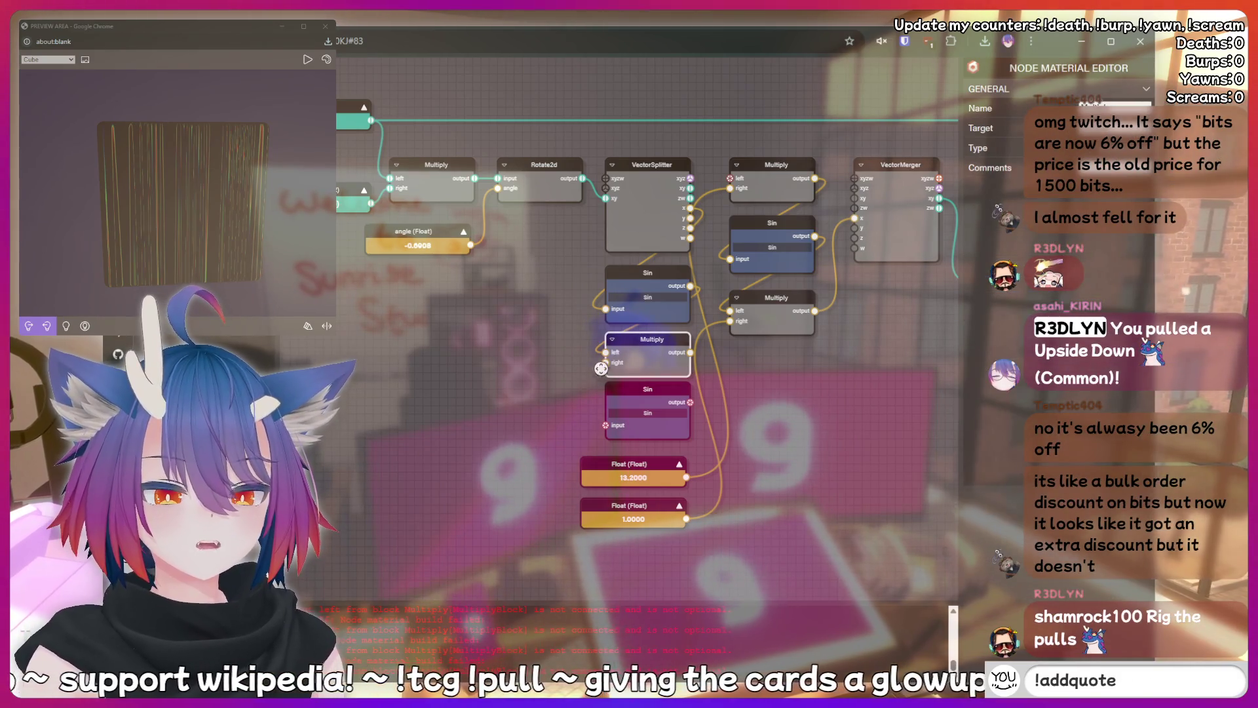
{"action": "mouse_move", "coordinate": [607, 363]}
{"action": "left_mouse_down"}
{"action": "mouse_move", "coordinate": [551, 364]}
{"action": "mouse_move", "coordinate": [523, 349]}
{"action": "left_mouse_up"}
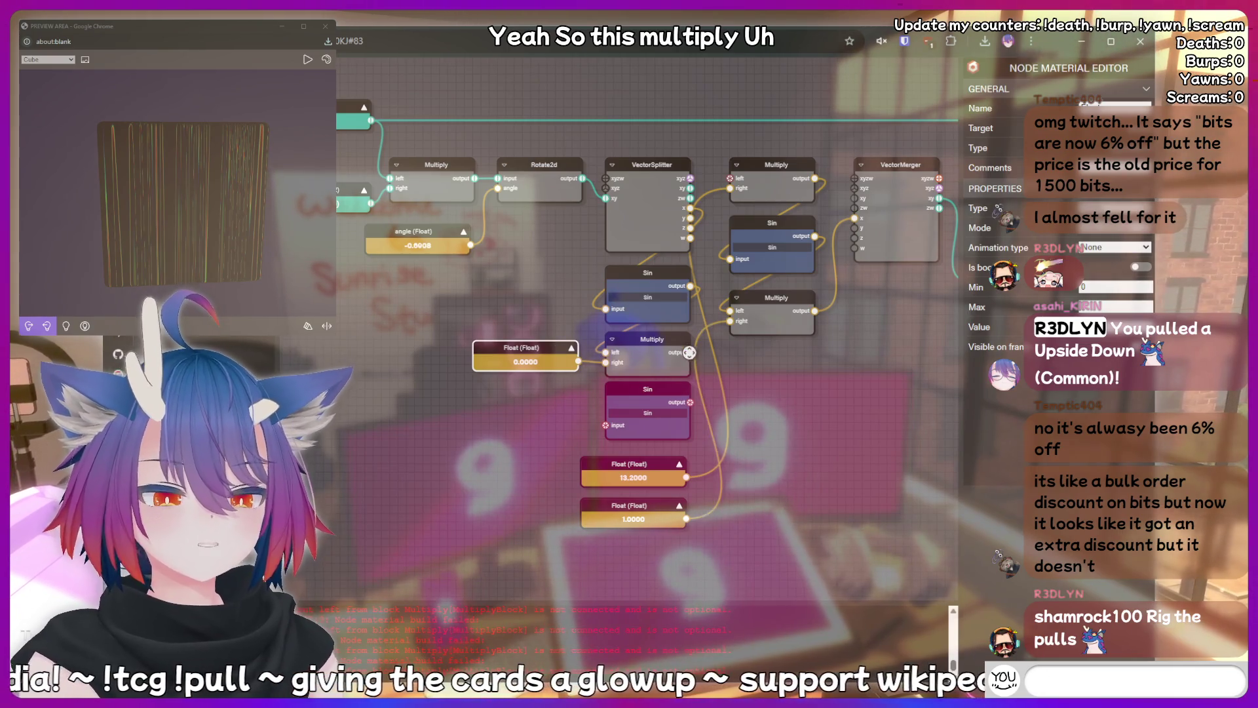
{"action": "left_click", "coordinate": [701, 368]}
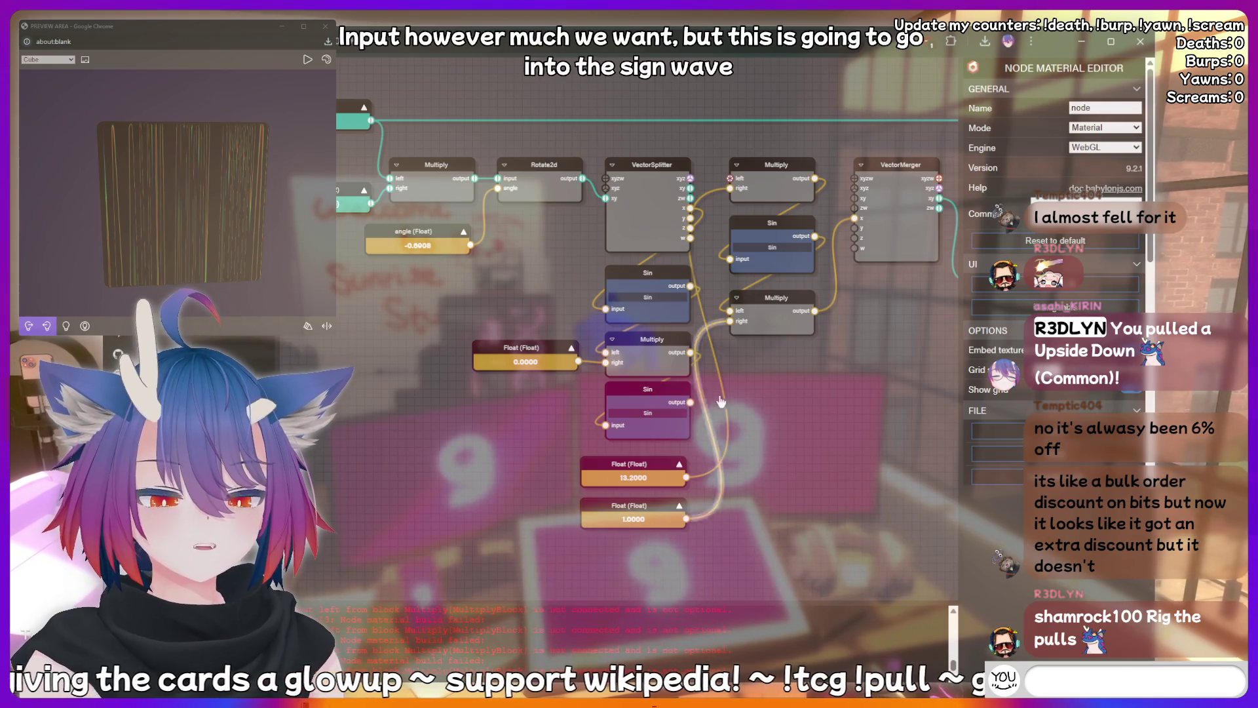
Box-select the right-hand Multiply, Sin and Multiply chain and delete it.
{"action": "type", "text": "!addquote I j"}
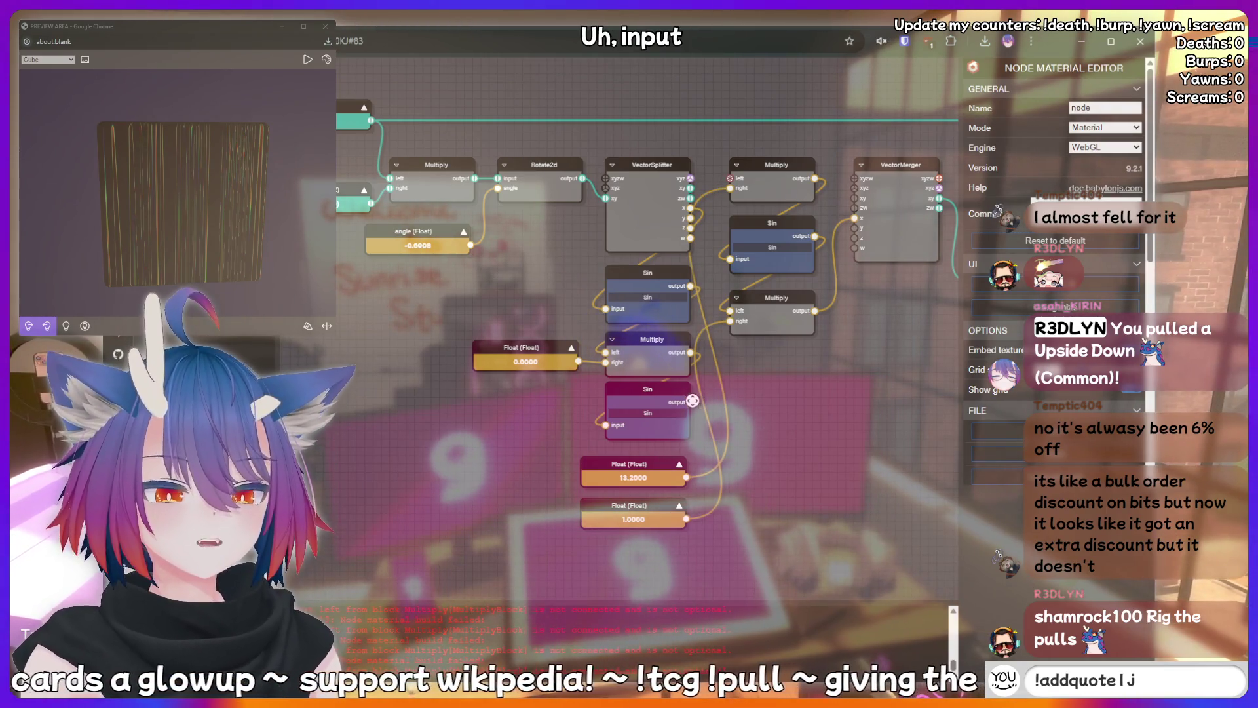
{"action": "type", "text": "ust said some"}
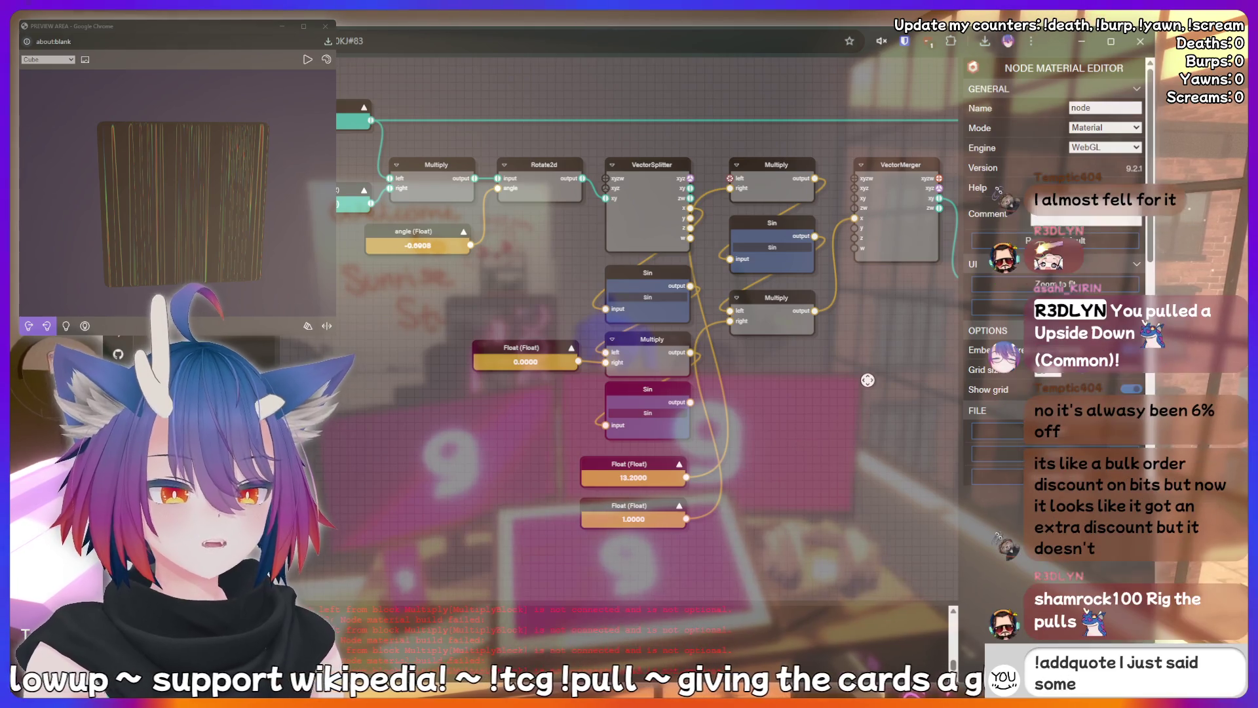
{"action": "left_click_drag", "start_coordinate": [788, 444], "coordinate": [685, 430]}
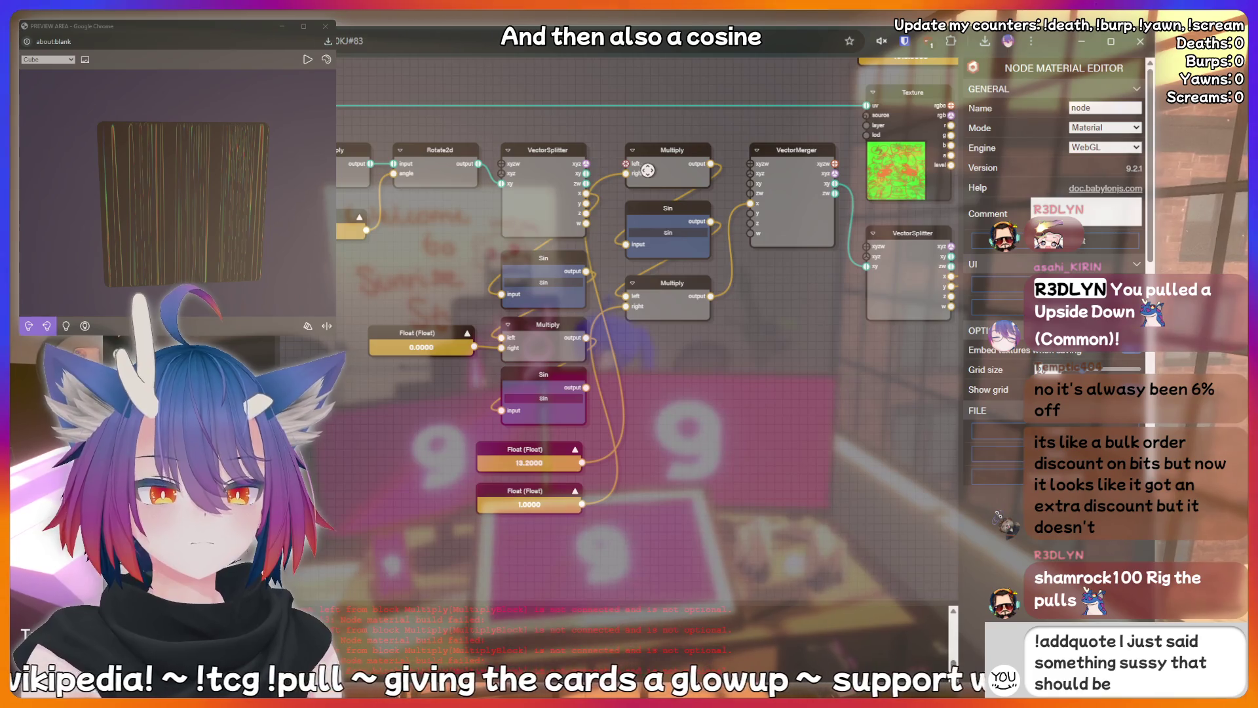
{"action": "mouse_move", "coordinate": [646, 128]}
{"action": "left_mouse_down"}
{"action": "mouse_move", "coordinate": [669, 187]}
{"action": "mouse_move", "coordinate": [680, 307]}
{"action": "left_mouse_up"}
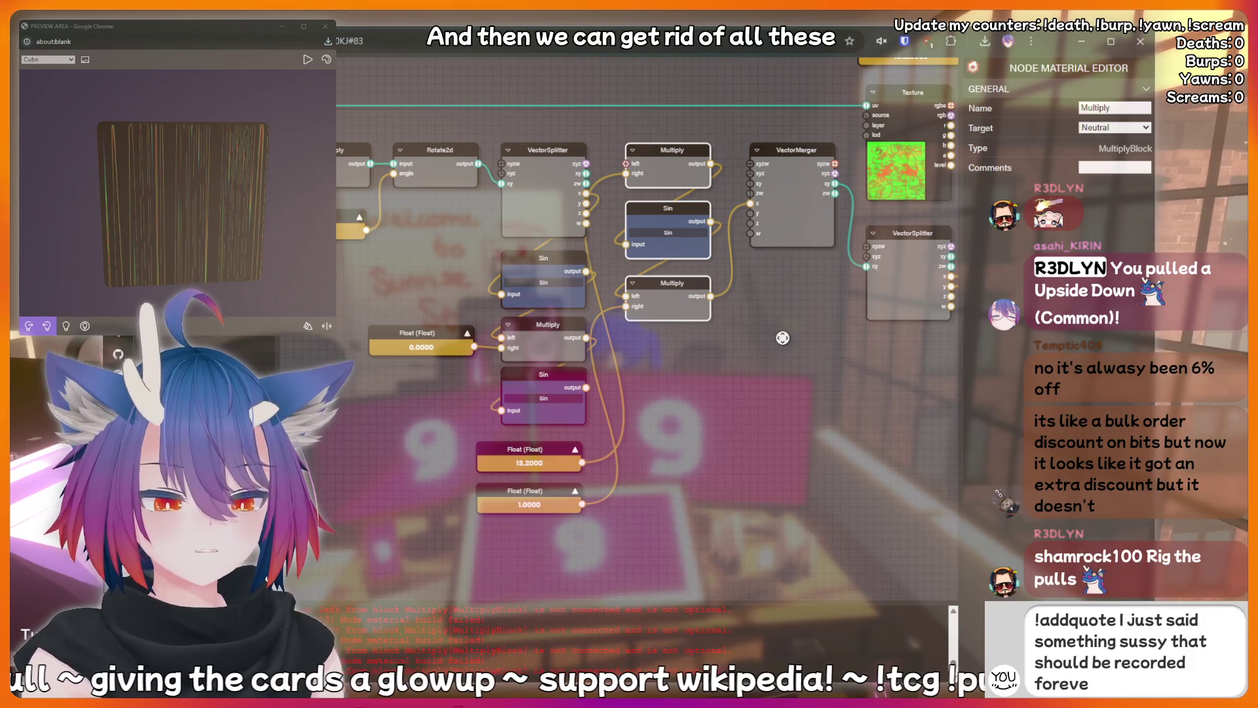
{"action": "key", "text": "Delete"}
{"action": "left_click", "coordinate": [512, 510]}
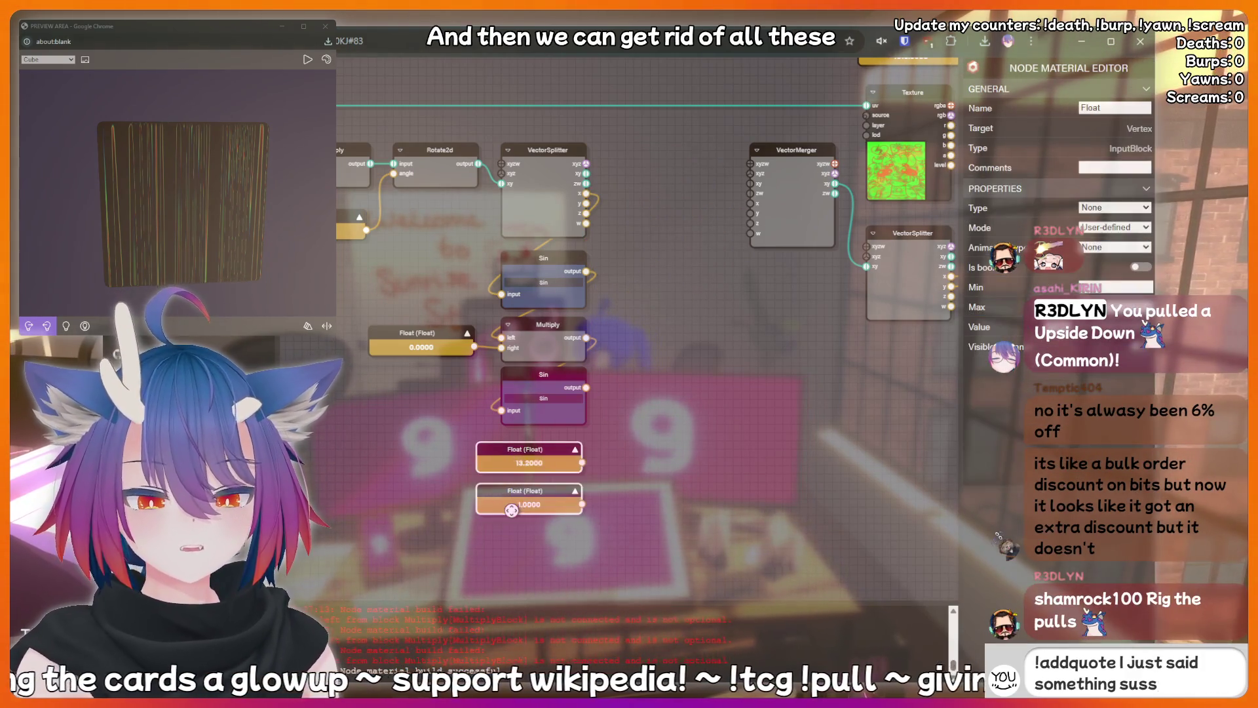
Delete the 13.2 and 1.0 Floats, add a Cos node, and stack Sin above Cos beside the VectorSplitter.
{"action": "key", "text": "Delete"}
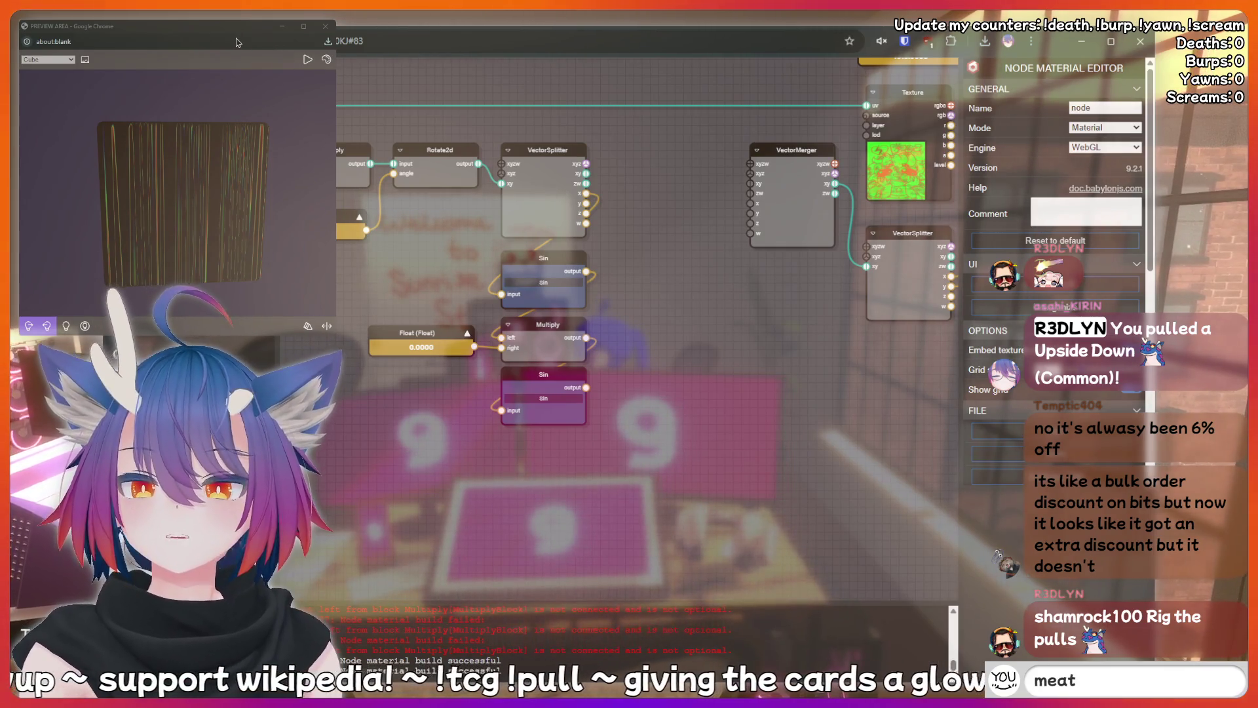
{"action": "left_click_drag", "start_coordinate": [516, 453], "coordinate": [518, 453]}
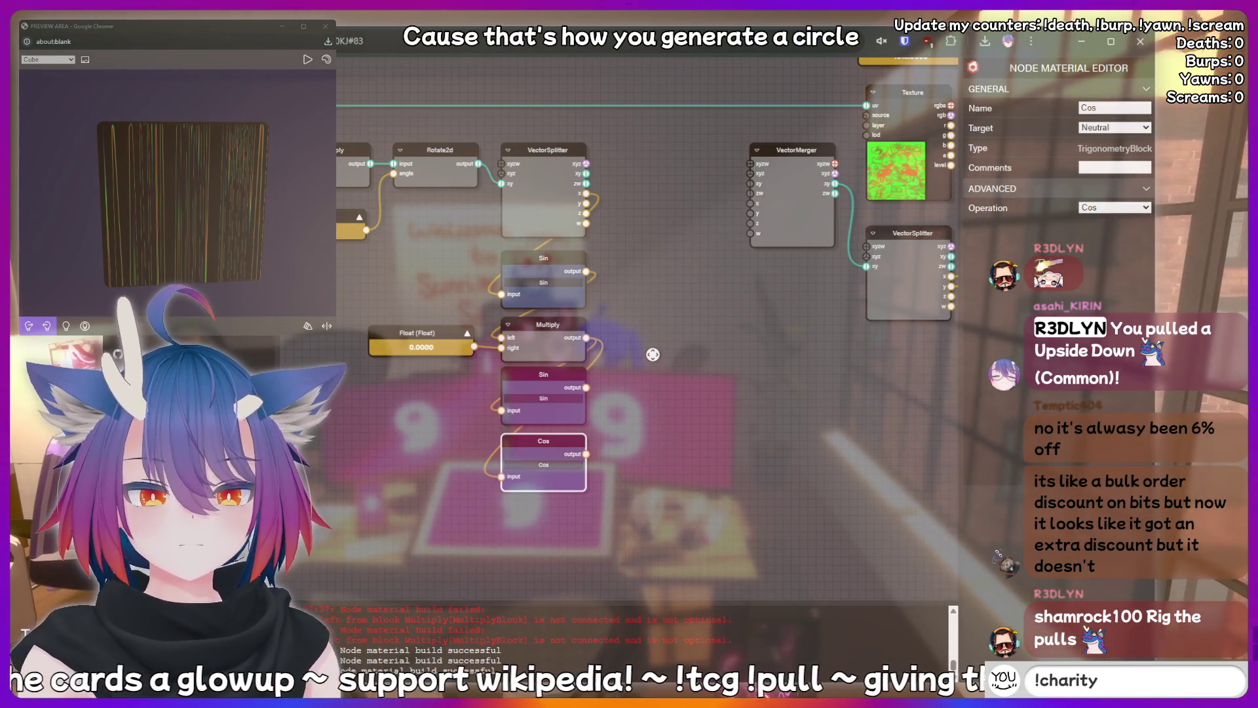
{"action": "left_click_drag", "start_coordinate": [653, 354], "coordinate": [598, 390]}
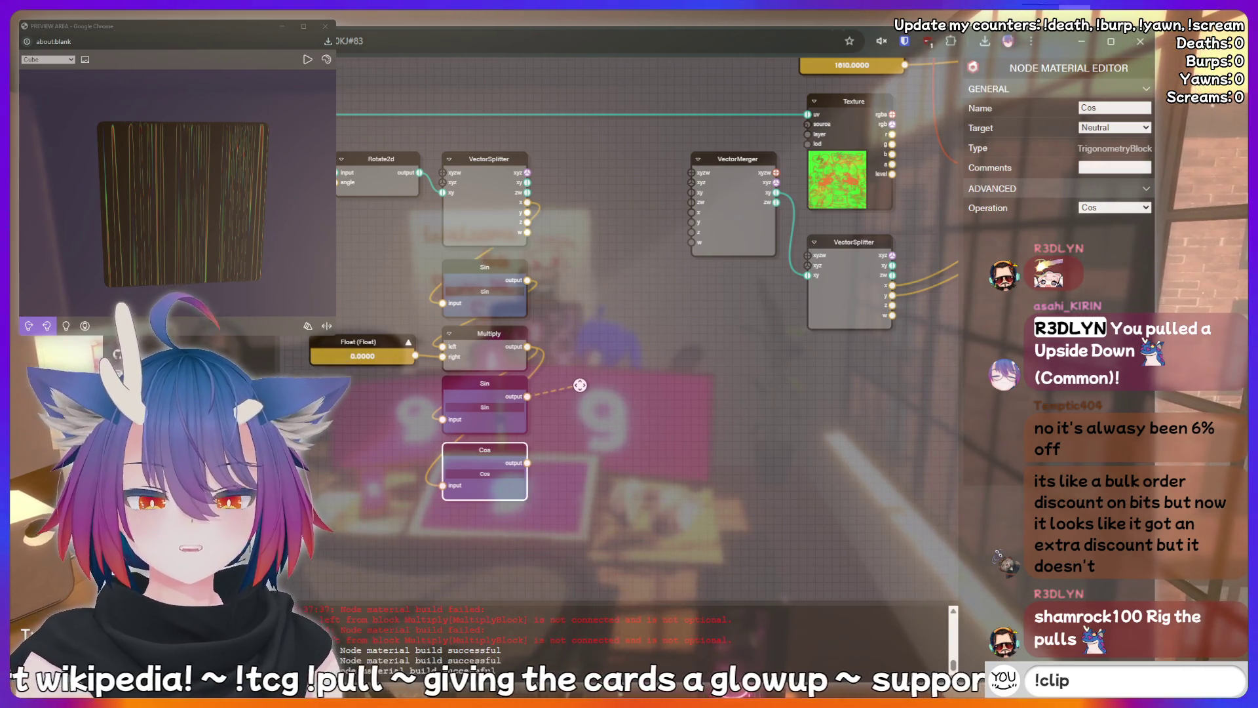
{"action": "mouse_move", "coordinate": [488, 386]}
{"action": "left_mouse_down"}
{"action": "mouse_move", "coordinate": [593, 236]}
{"action": "mouse_move", "coordinate": [604, 162]}
{"action": "left_mouse_up"}
{"action": "left_click", "coordinate": [647, 171]}
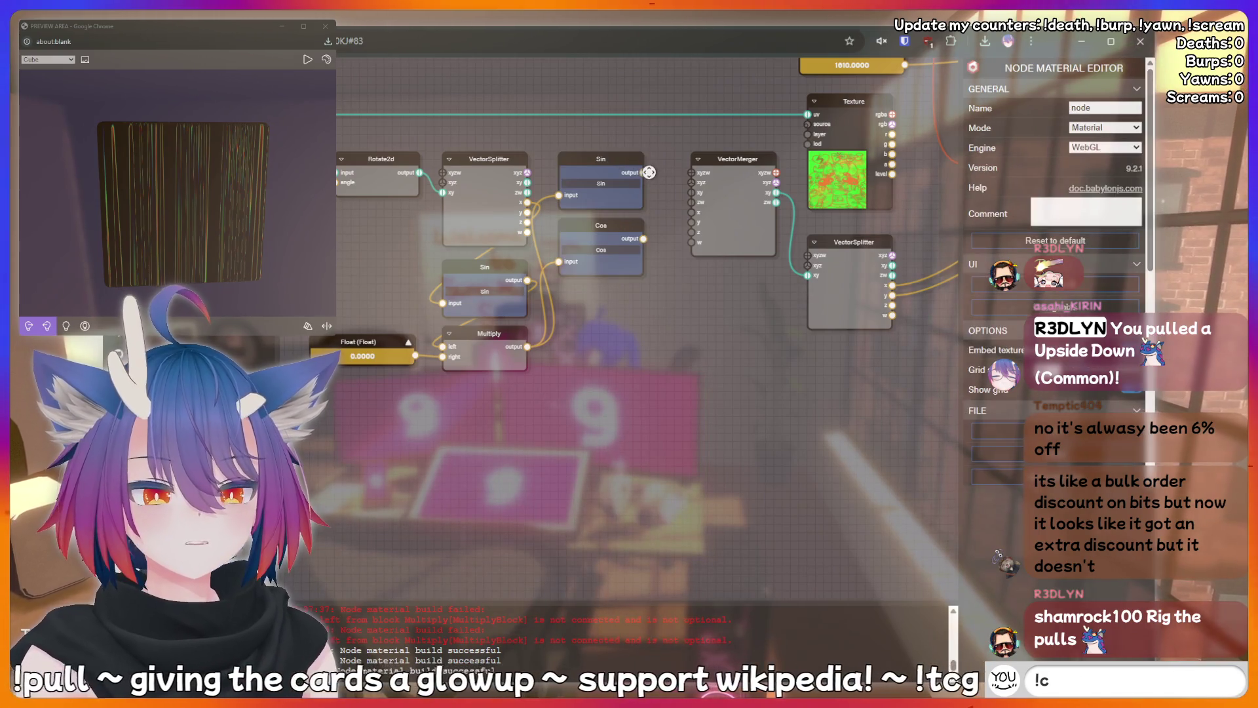
{"action": "left_click_drag", "start_coordinate": [641, 203], "coordinate": [657, 318]}
{"action": "mouse_move", "coordinate": [611, 230]}
{"action": "left_mouse_down"}
{"action": "mouse_move", "coordinate": [611, 163]}
{"action": "mouse_move", "coordinate": [611, 238]}
{"action": "left_mouse_up"}
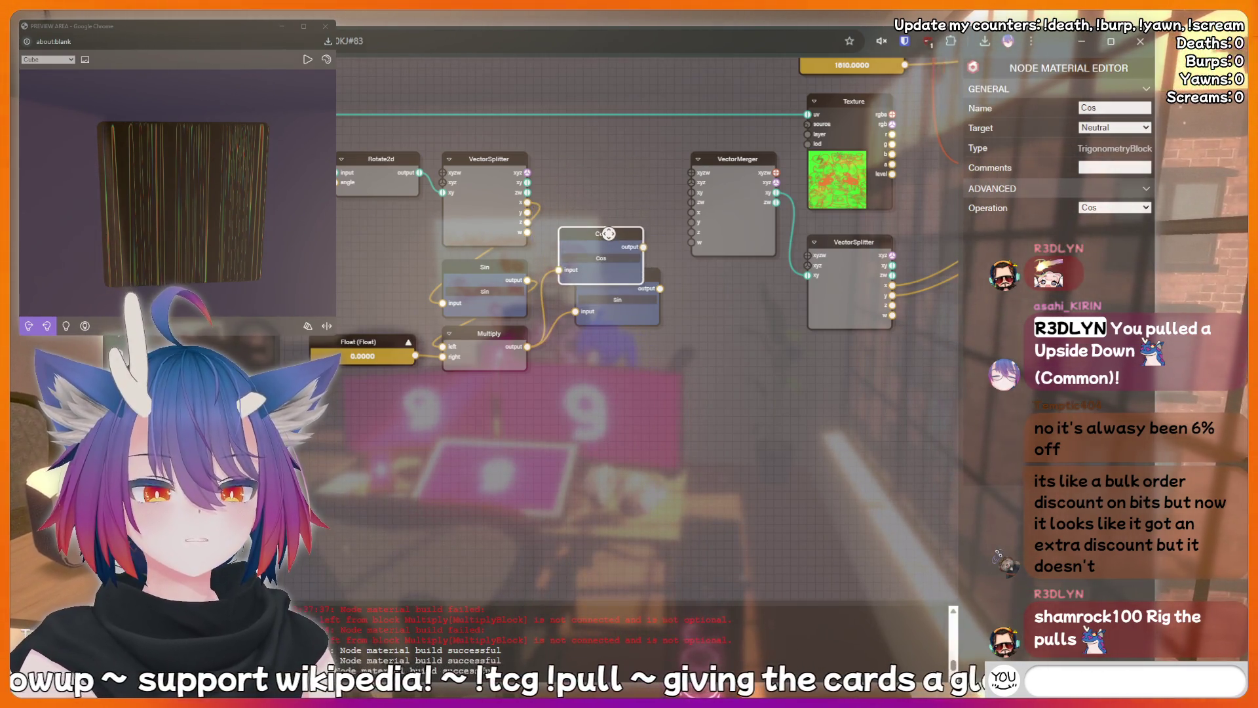
{"action": "left_click_drag", "start_coordinate": [659, 272], "coordinate": [641, 165]}
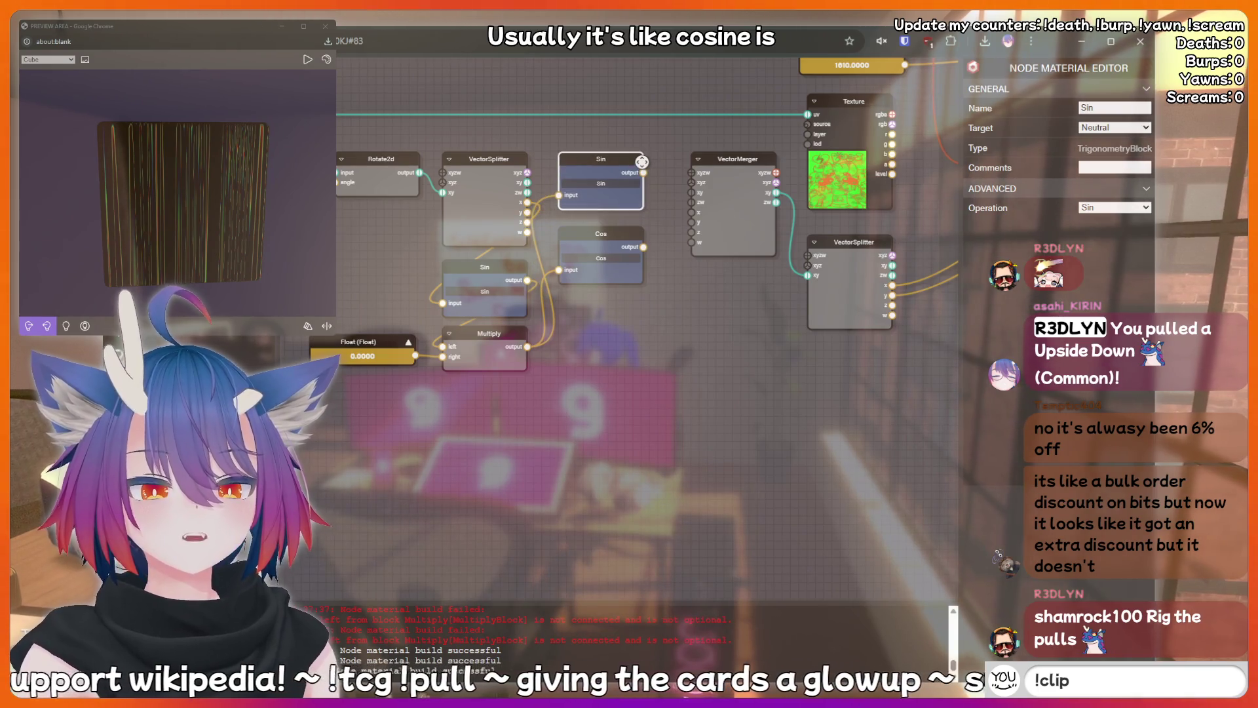
Wire Sin into VectorMerger x and Cos into y, then view the rainbow band.
{"action": "left_click_drag", "start_coordinate": [691, 208], "coordinate": [691, 212]}
{"action": "left_click_drag", "start_coordinate": [643, 247], "coordinate": [691, 222]}
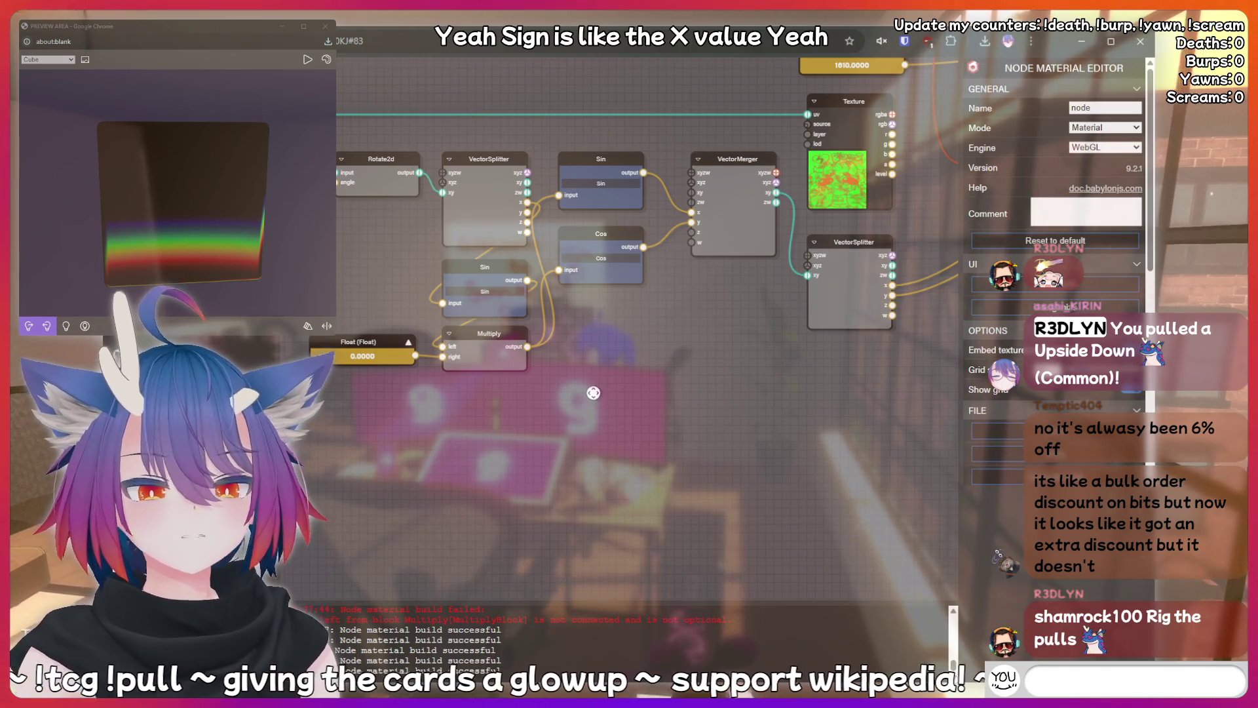
{"action": "left_click_drag", "start_coordinate": [593, 393], "coordinate": [669, 403]}
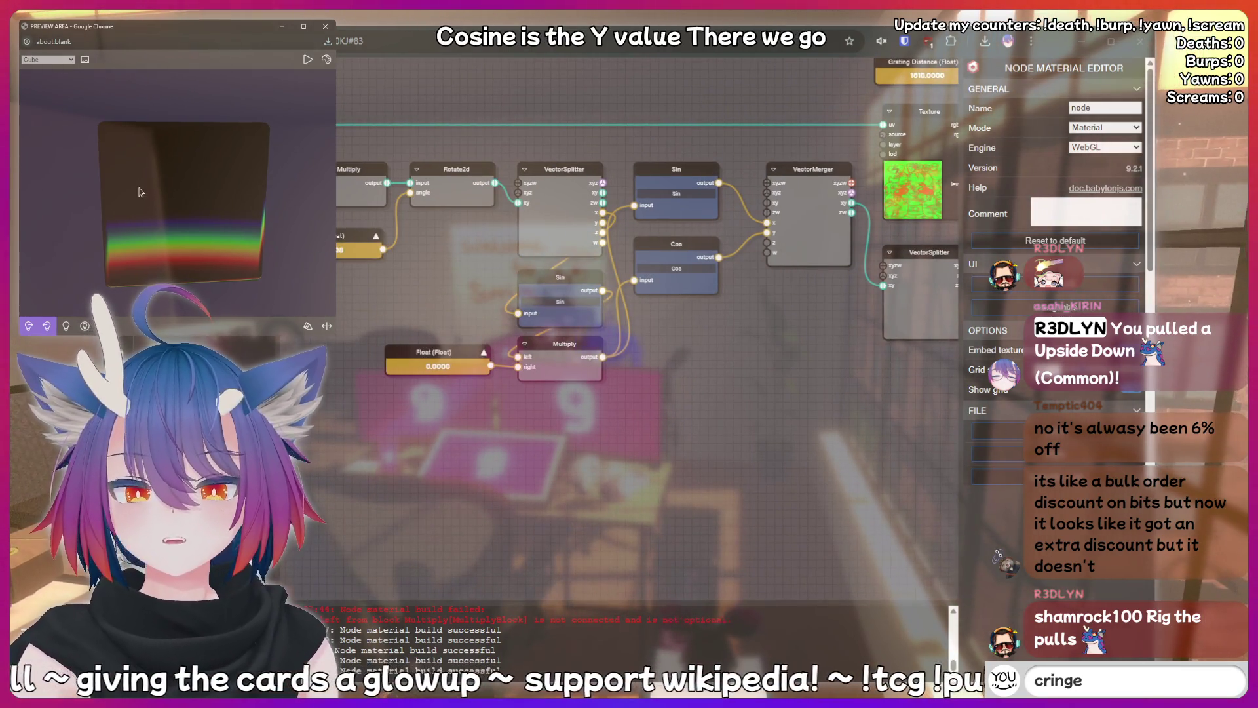
{"action": "left_click_drag", "start_coordinate": [494, 477], "coordinate": [578, 512]}
{"action": "left_click_drag", "start_coordinate": [262, 217], "coordinate": [331, 228]}
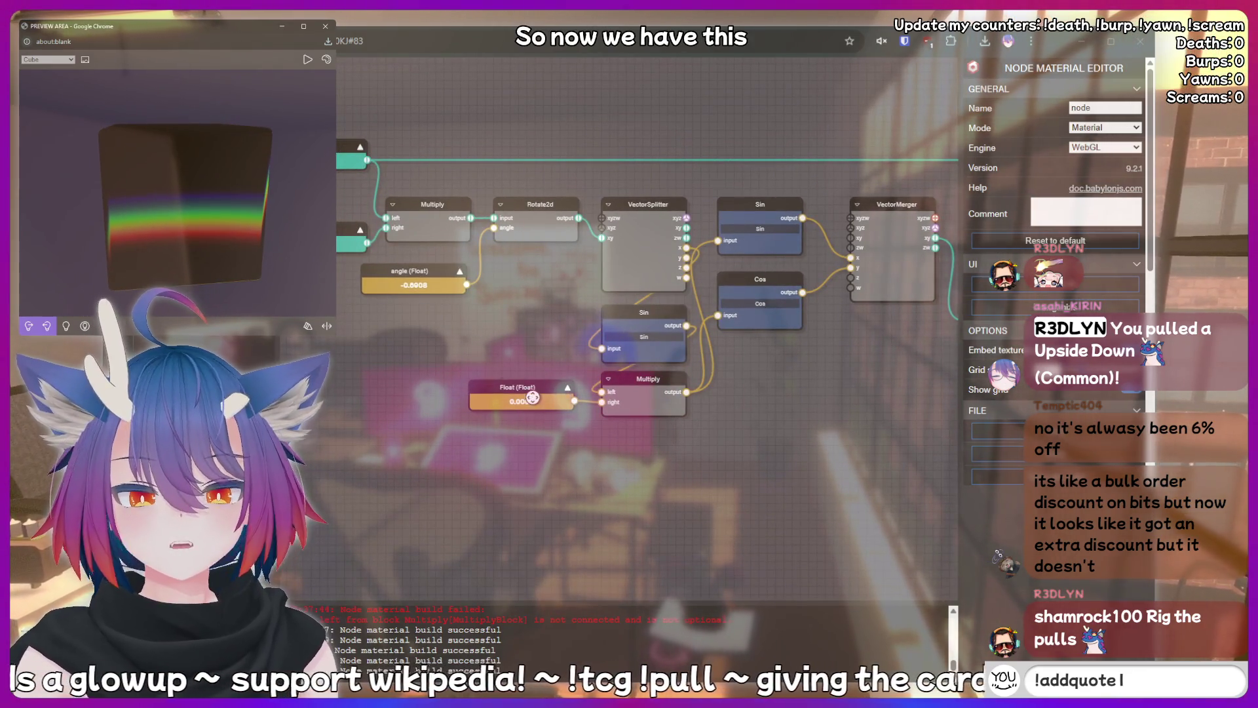
Set the Float feeding the Multiply to 1.7.
{"action": "left_click", "coordinate": [533, 398]}
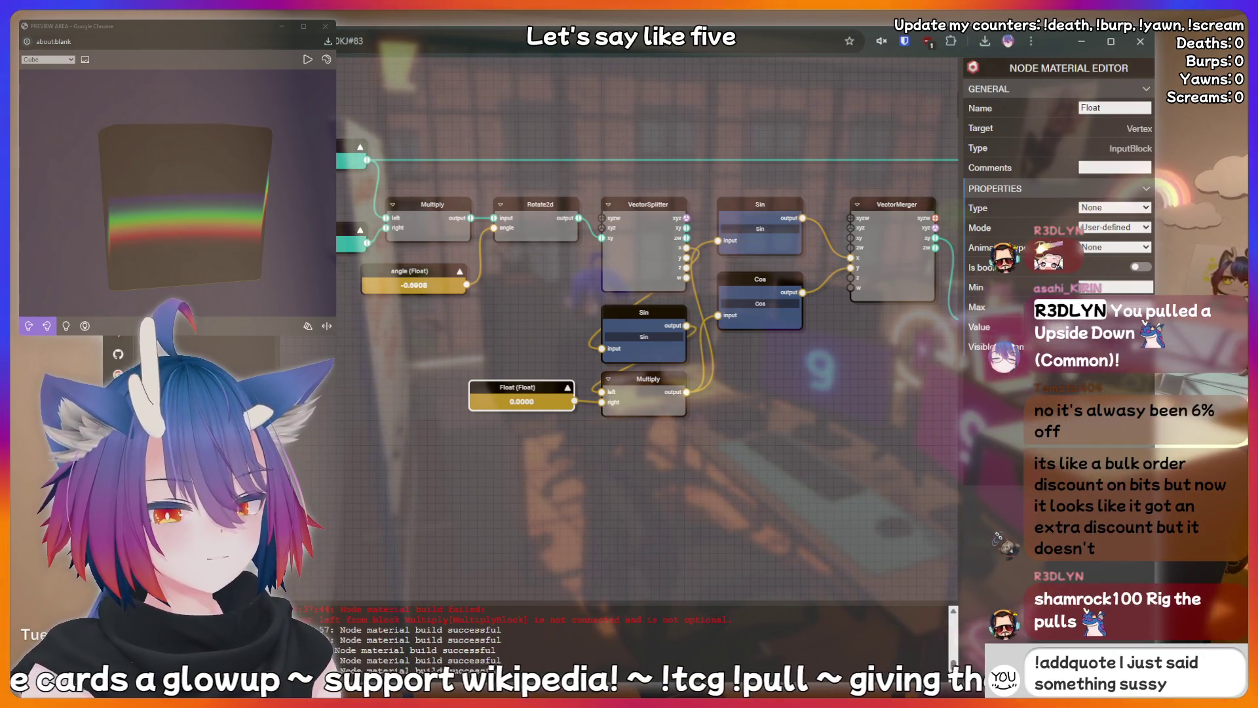
{"action": "type", "text": "2.4"}
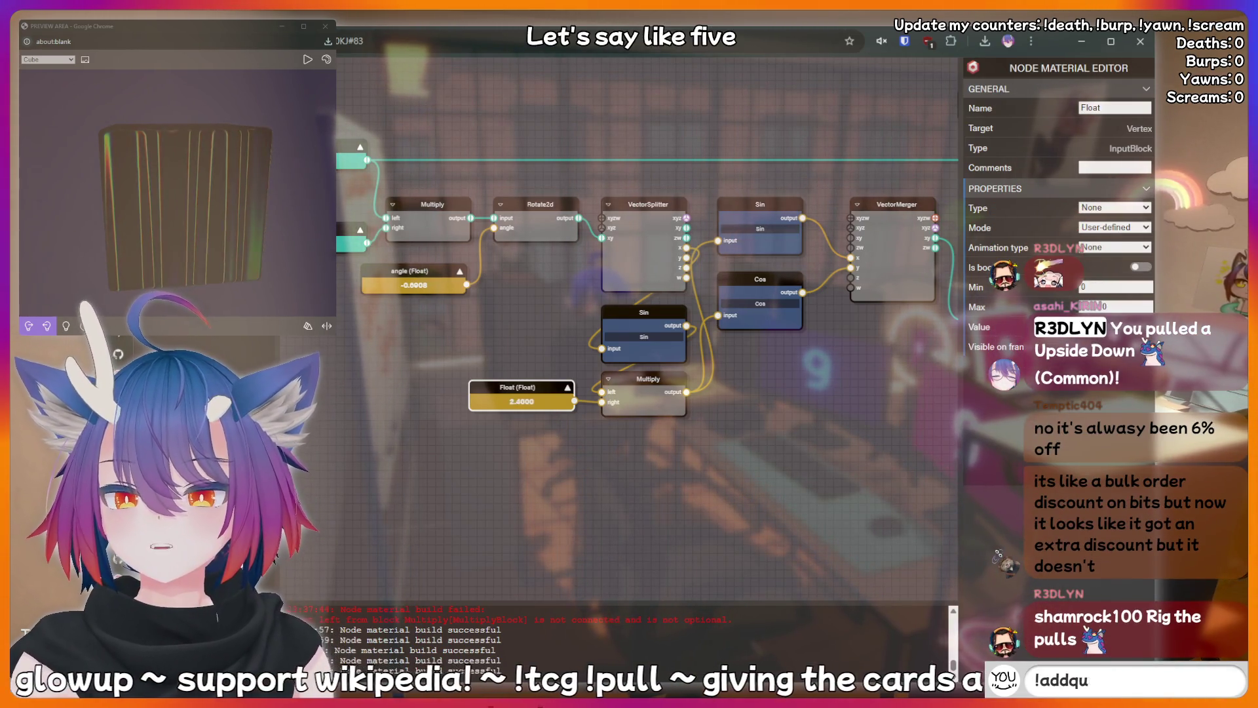
{"action": "type", "text": "1.7"}
{"action": "left_click", "coordinate": [135, 193]}
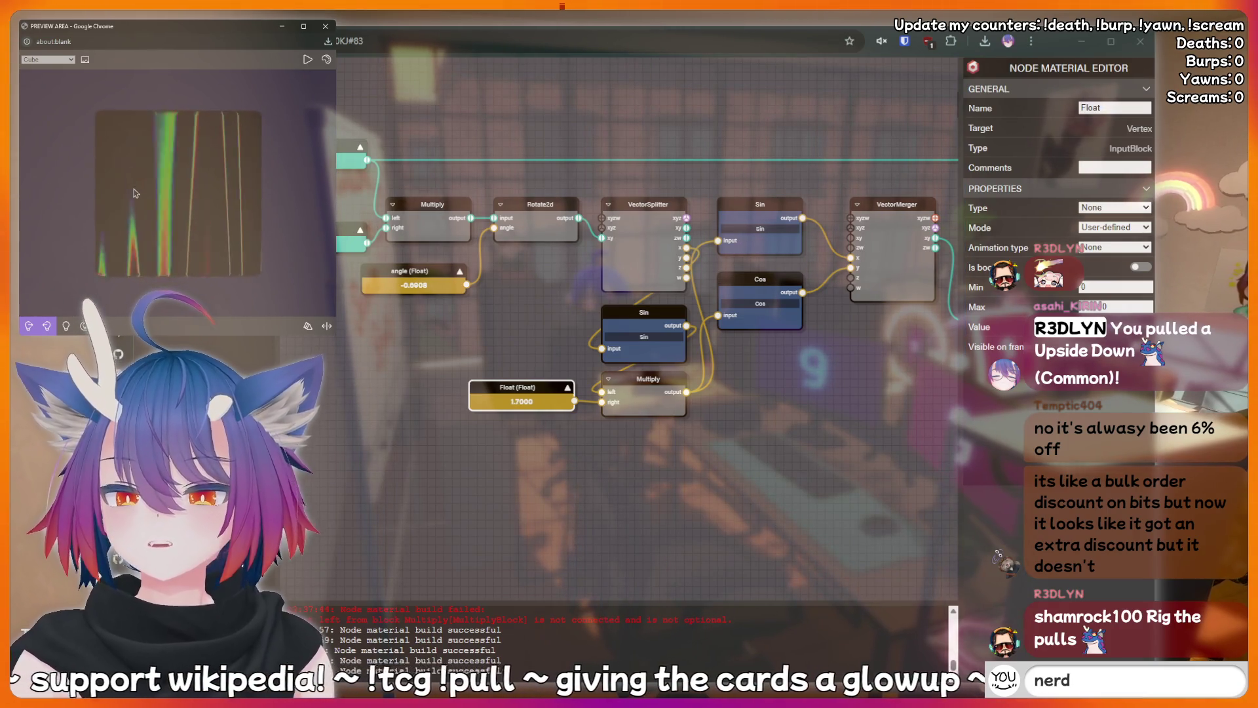
{"action": "left_click_drag", "start_coordinate": [134, 193], "coordinate": [192, 200]}
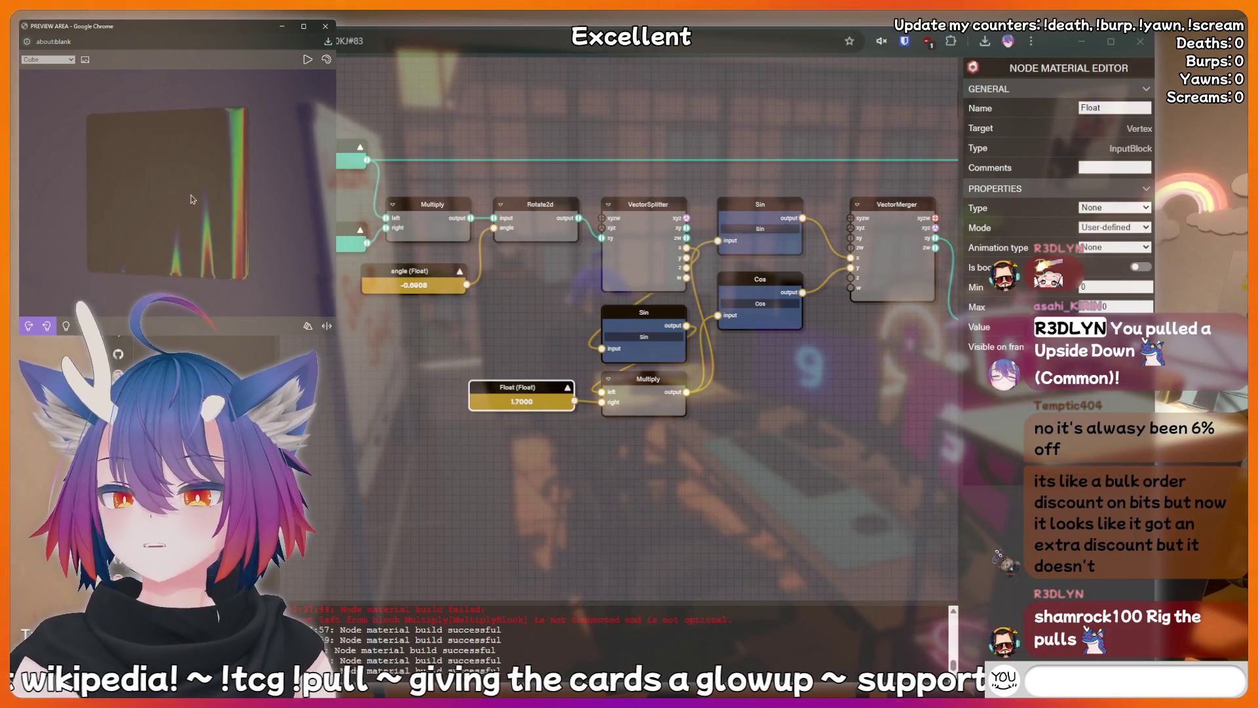
Set the angle input to -0.6662 and check the thin stripes on the cube.
{"action": "left_click", "coordinate": [399, 279]}
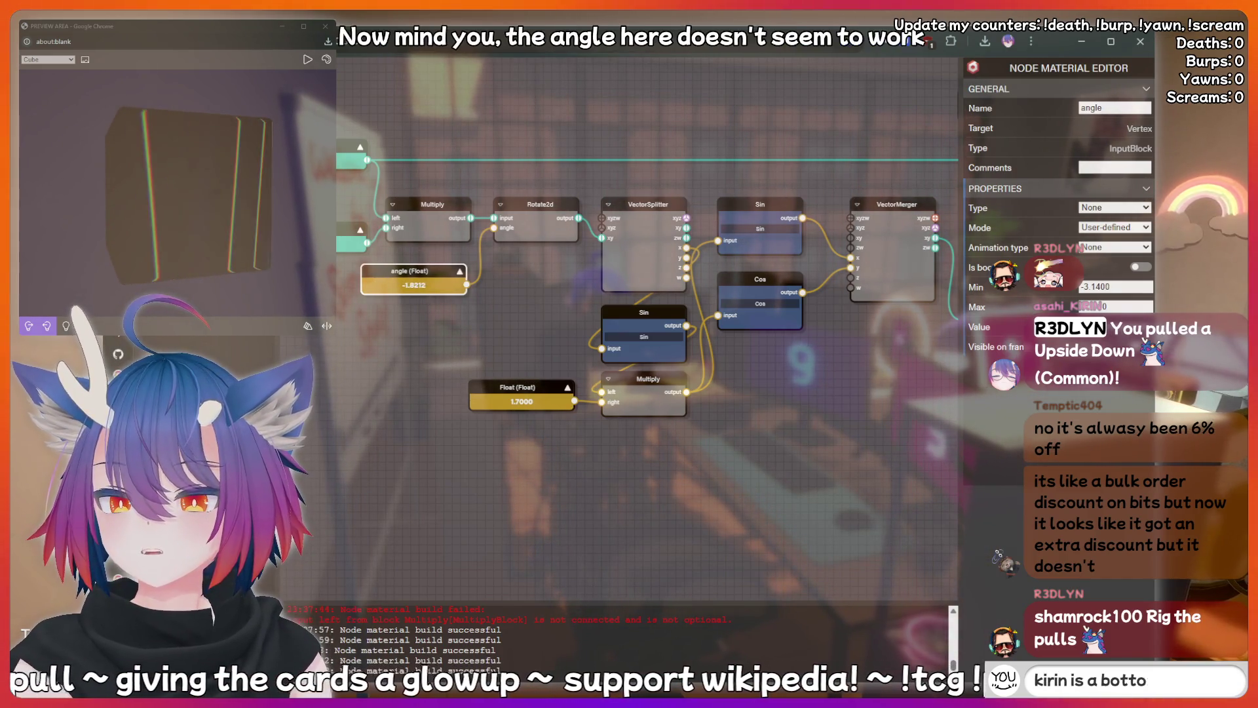
{"action": "left_click", "coordinate": [192, 202]}
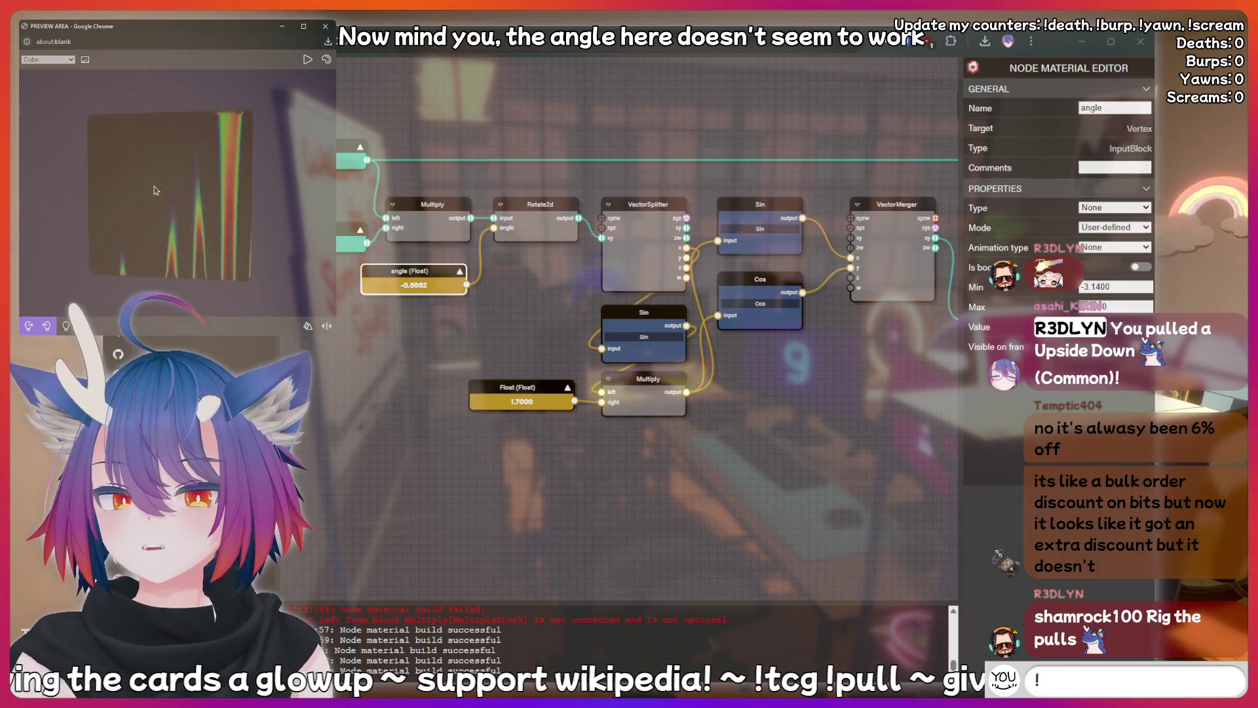
{"action": "left_click_drag", "start_coordinate": [192, 201], "coordinate": [195, 197]}
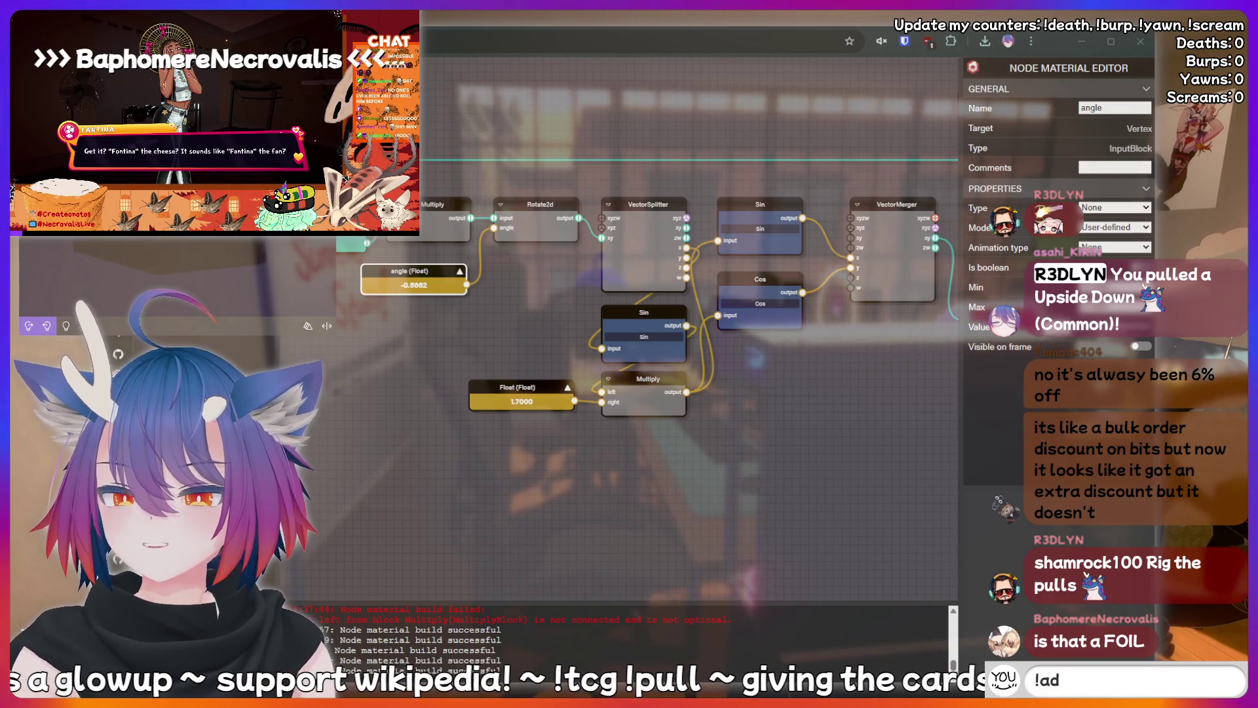
{"action": "type", "text": "!charity"}
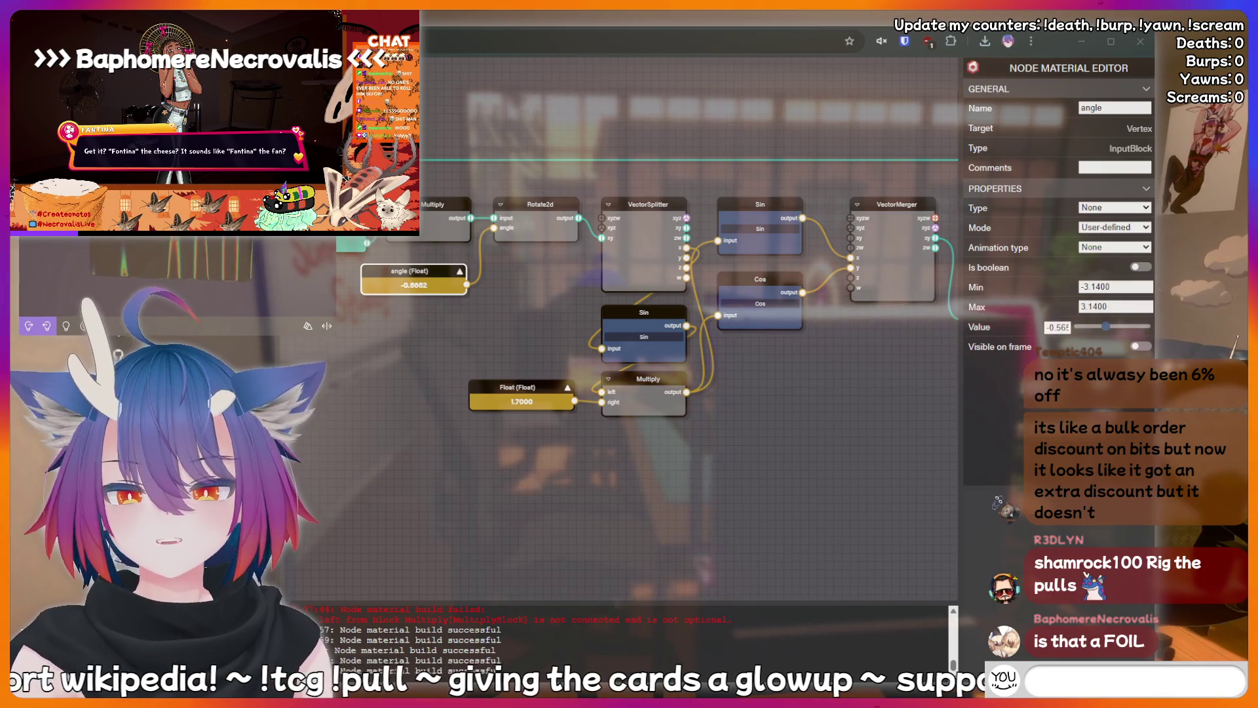
{"action": "type", "text": "k"}
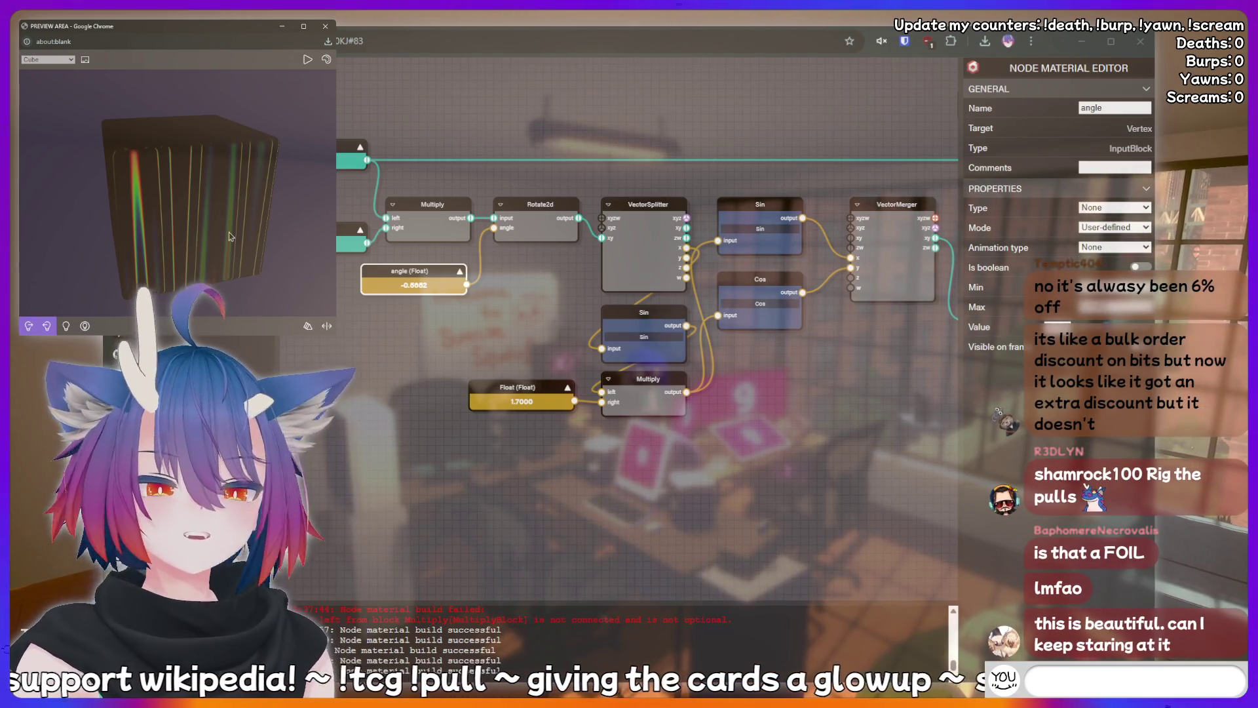
Start the preview animation, reset the angle to 0, and relink Cos to the Multiply output.
{"action": "left_click", "coordinate": [306, 59]}
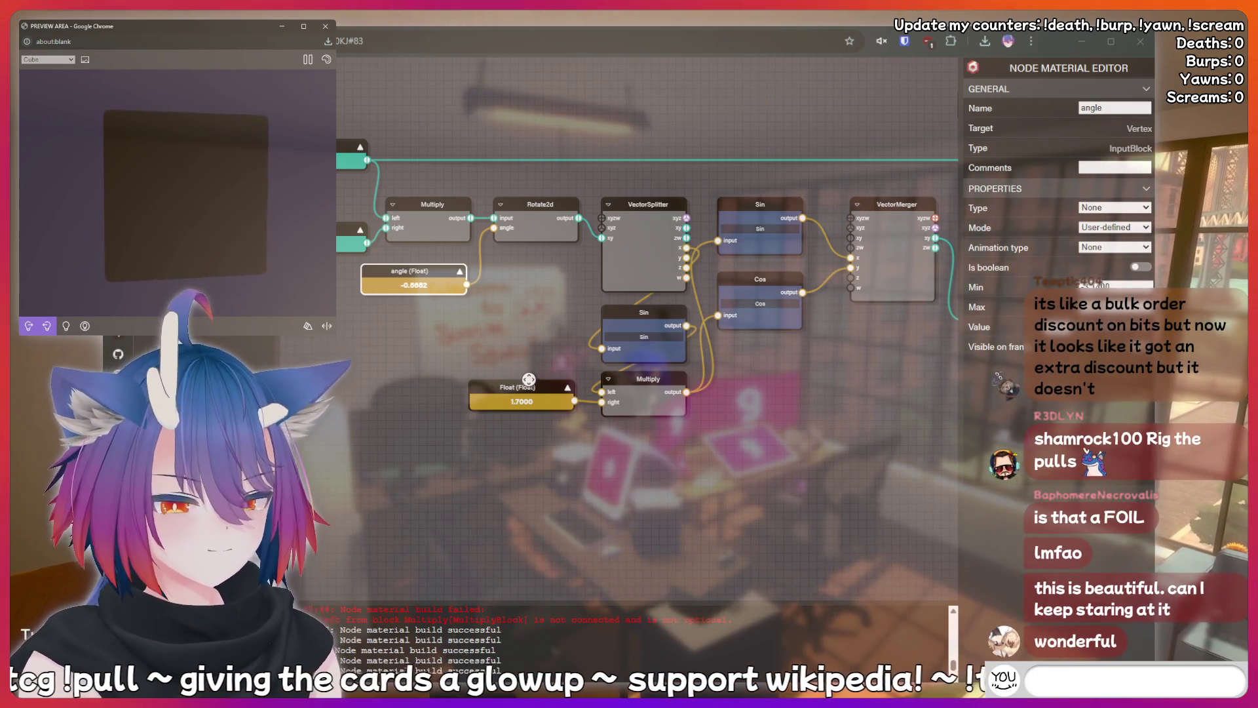
{"action": "left_click_drag", "start_coordinate": [718, 315], "coordinate": [699, 396]}
{"action": "type", "text": "peepee poo"}
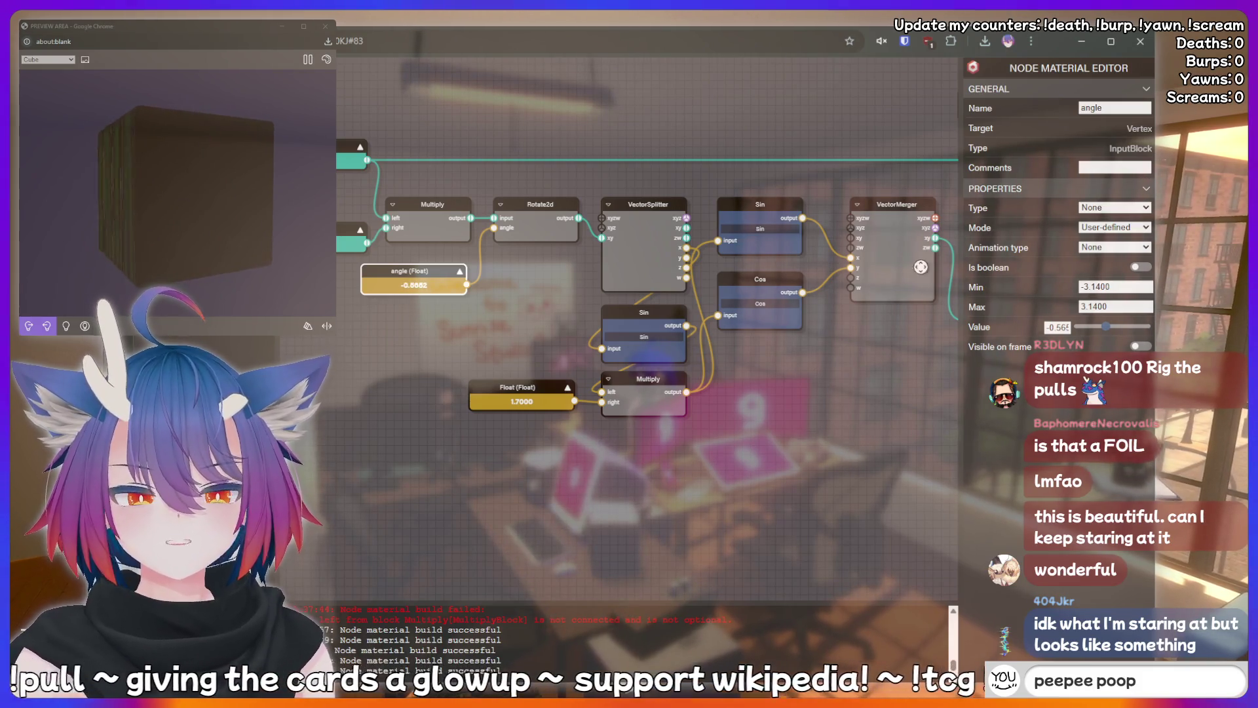
{"action": "left_click", "coordinate": [642, 284]}
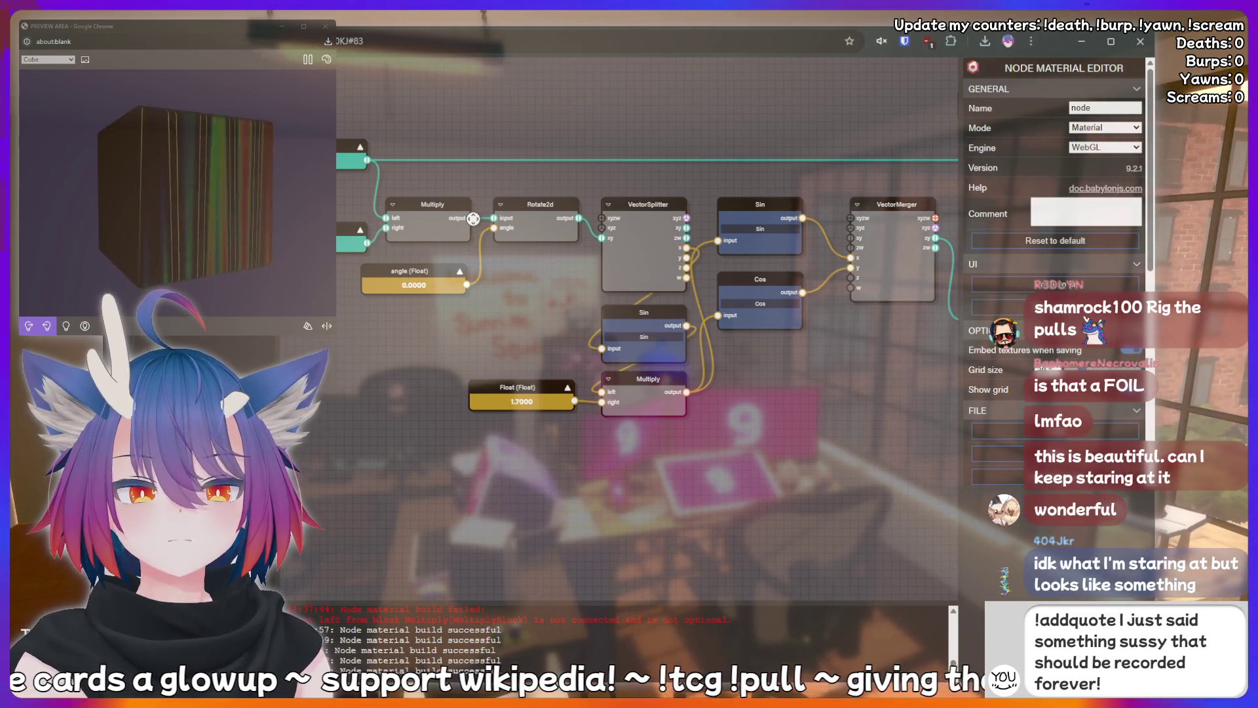
{"action": "mouse_move", "coordinate": [473, 219]}
{"action": "left_mouse_down"}
{"action": "mouse_move", "coordinate": [495, 190]}
{"action": "mouse_move", "coordinate": [494, 217]}
{"action": "left_mouse_up"}
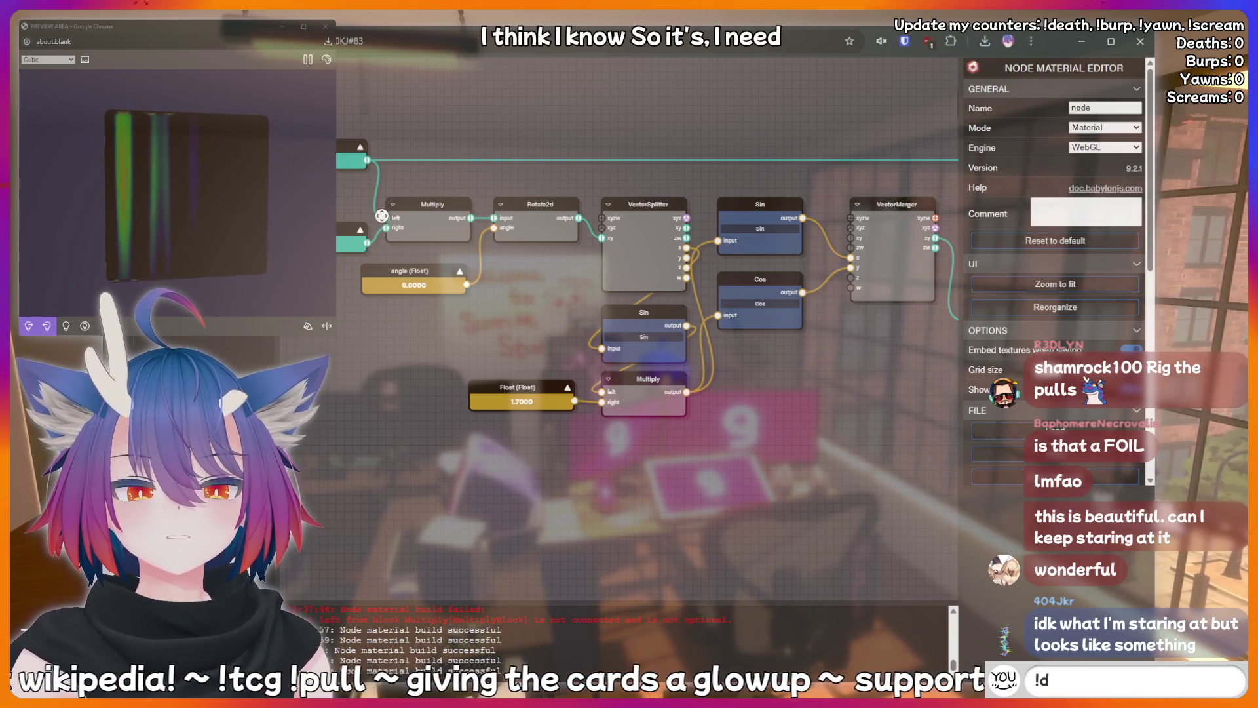
Rewire mesh.uv into Rotate2d and Rotate2d's output into Multiply's left input.
{"action": "left_click_drag", "start_coordinate": [387, 179], "coordinate": [421, 163]}
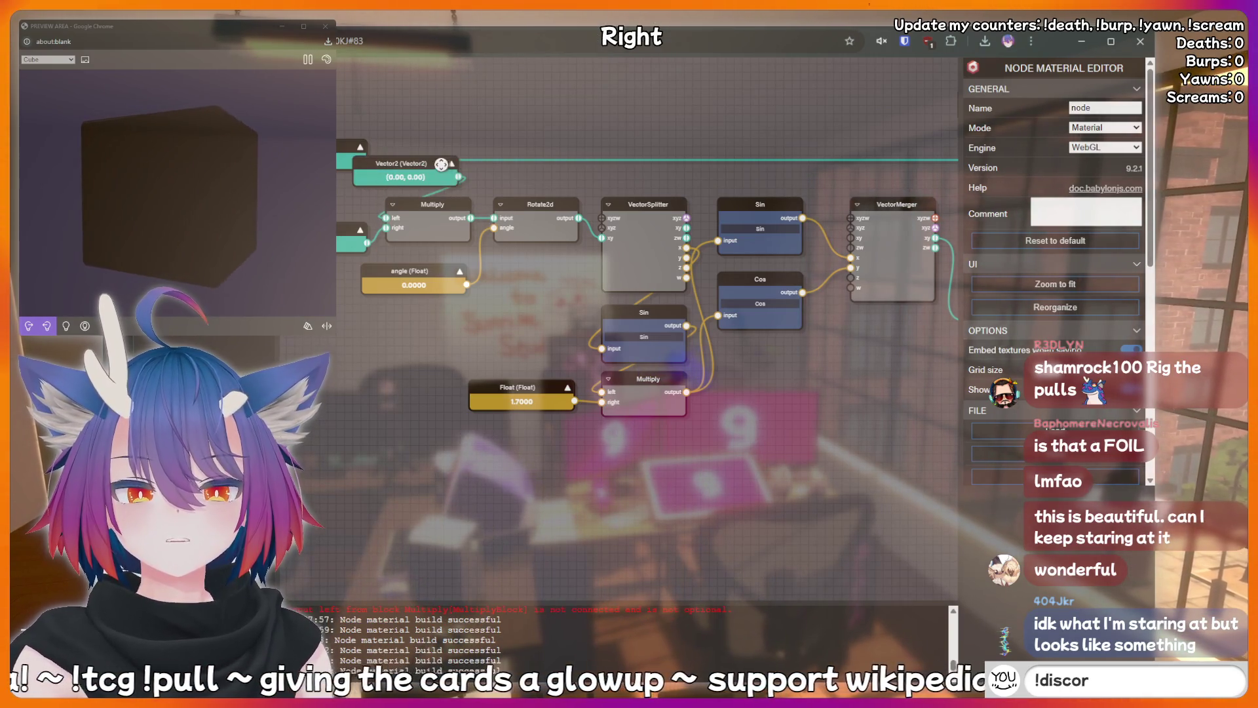
{"action": "key", "text": "Delete"}
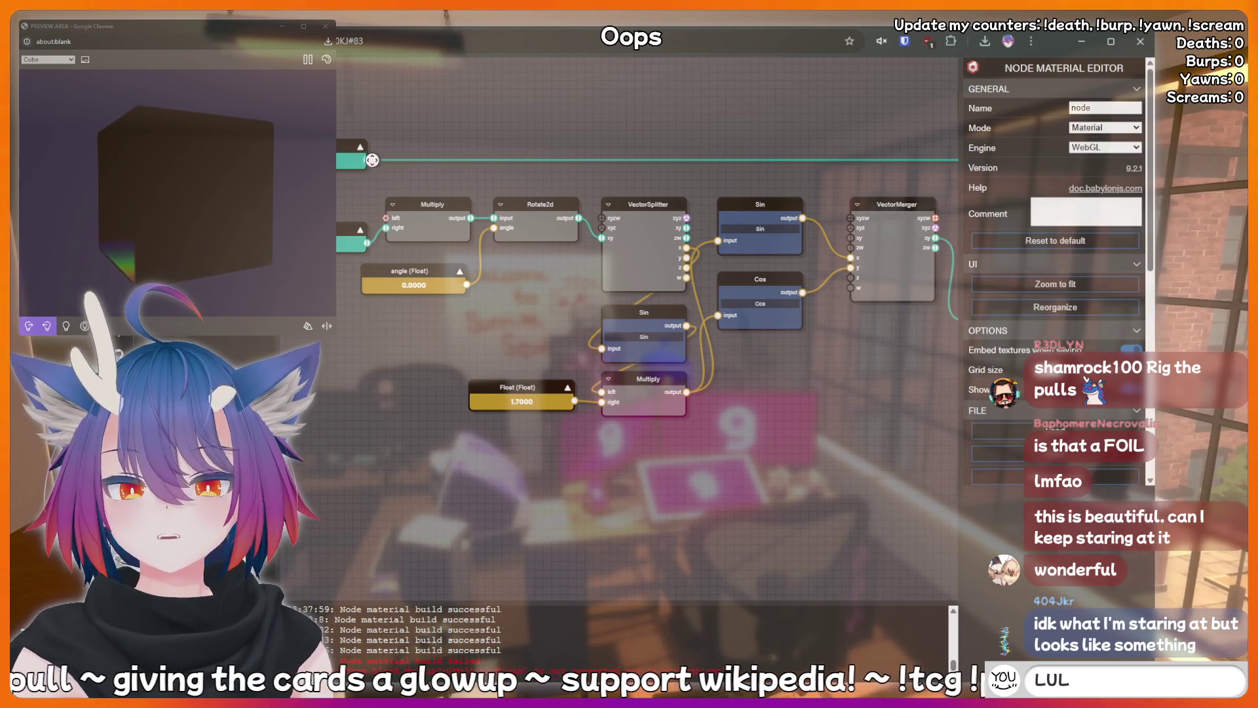
{"action": "left_click_drag", "start_coordinate": [496, 218], "coordinate": [495, 217]}
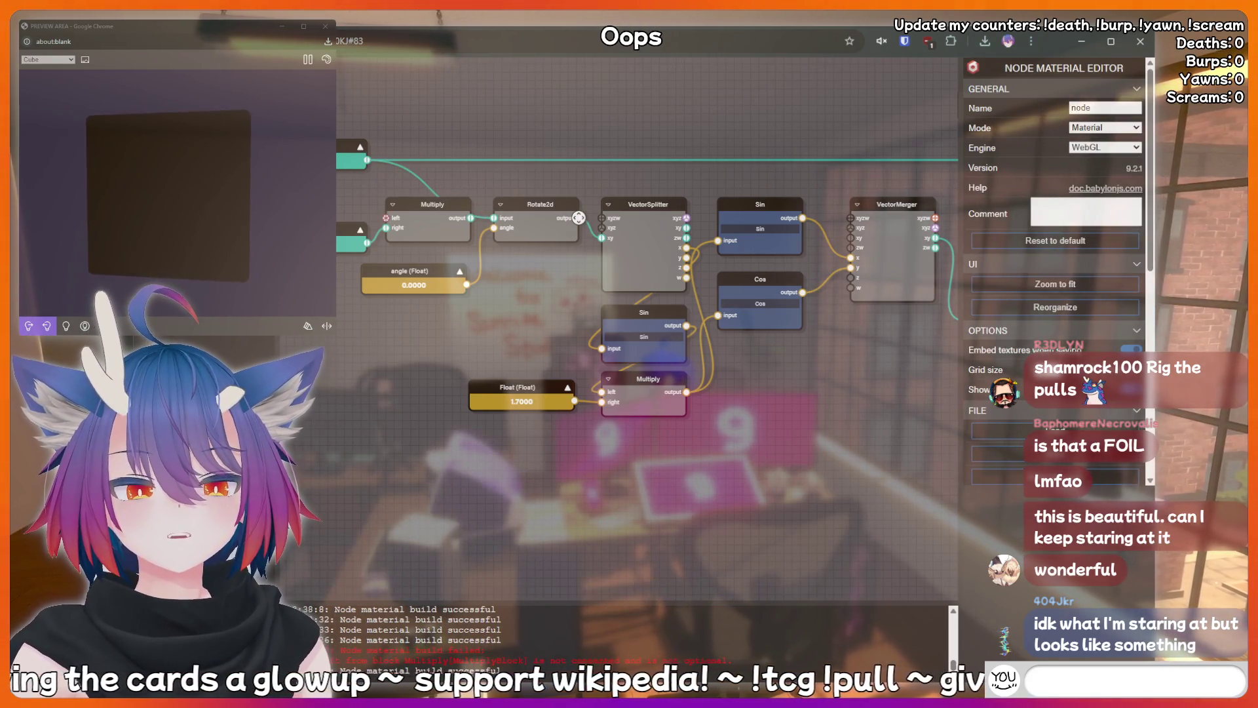
{"action": "left_click_drag", "start_coordinate": [378, 210], "coordinate": [386, 218]}
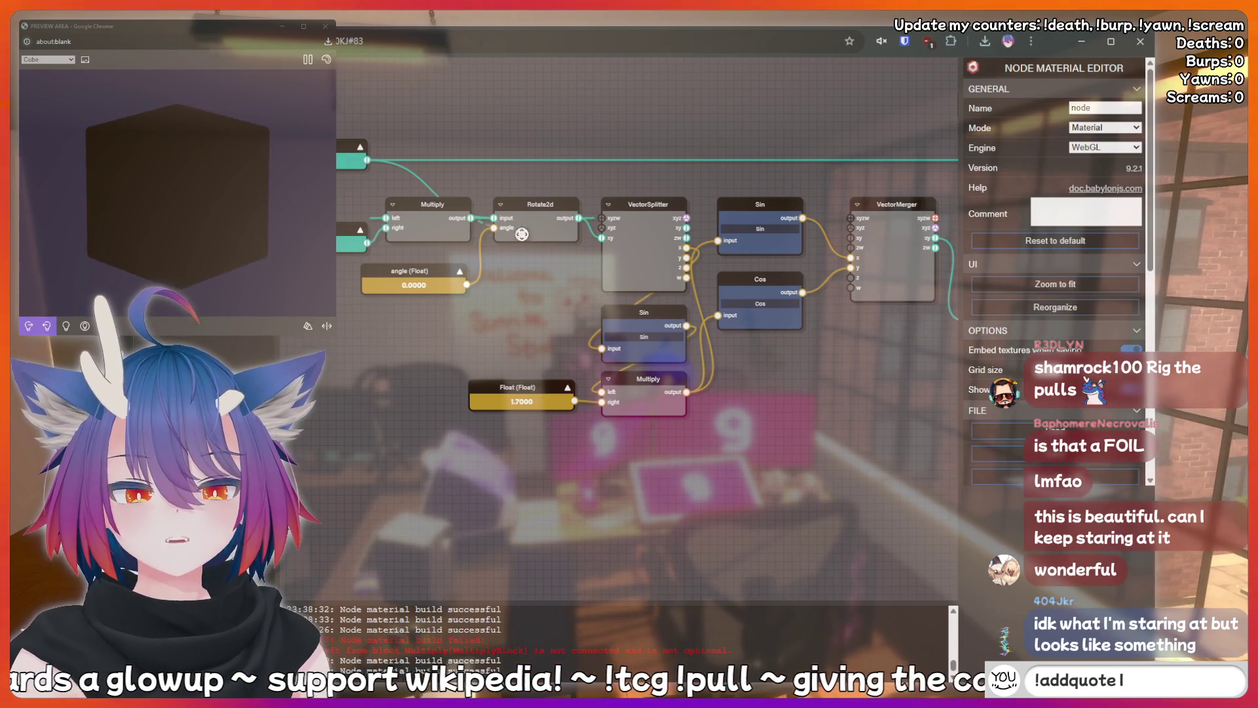
{"action": "left_click_drag", "start_coordinate": [436, 206], "coordinate": [453, 179]}
{"action": "mouse_move", "coordinate": [534, 212]}
{"action": "left_mouse_down"}
{"action": "mouse_move", "coordinate": [451, 228]}
{"action": "mouse_move", "coordinate": [434, 212]}
{"action": "mouse_move", "coordinate": [542, 204]}
{"action": "left_mouse_up"}
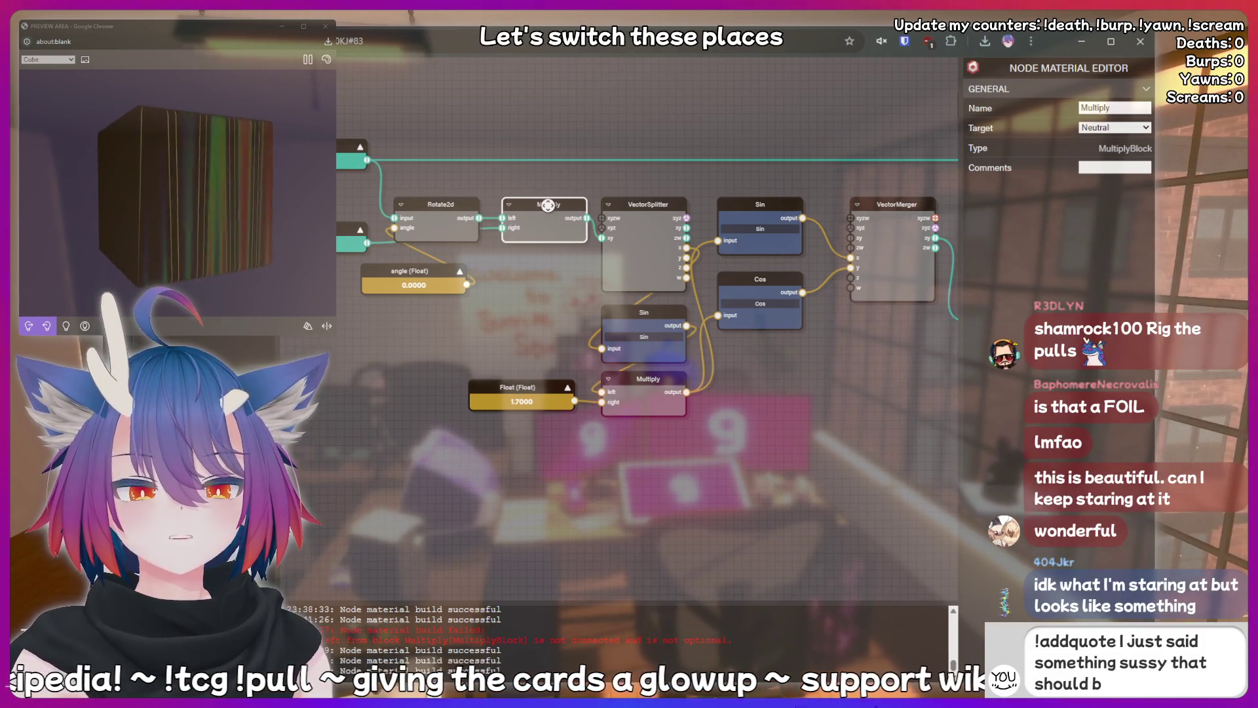
{"action": "left_click_drag", "start_coordinate": [436, 205], "coordinate": [428, 204]}
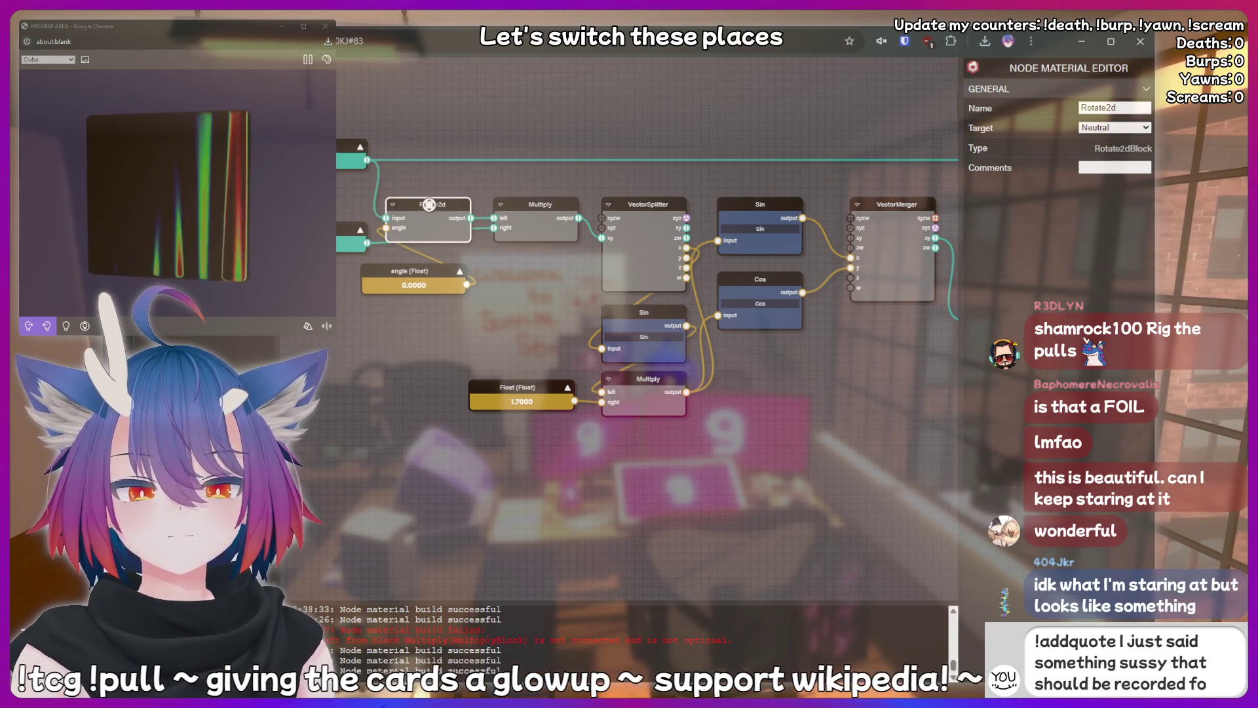
Lay out the Vector2 (16, 0) and angle nodes beside Multiply, then raise the angle value.
{"action": "left_click_drag", "start_coordinate": [344, 231], "coordinate": [502, 272]}
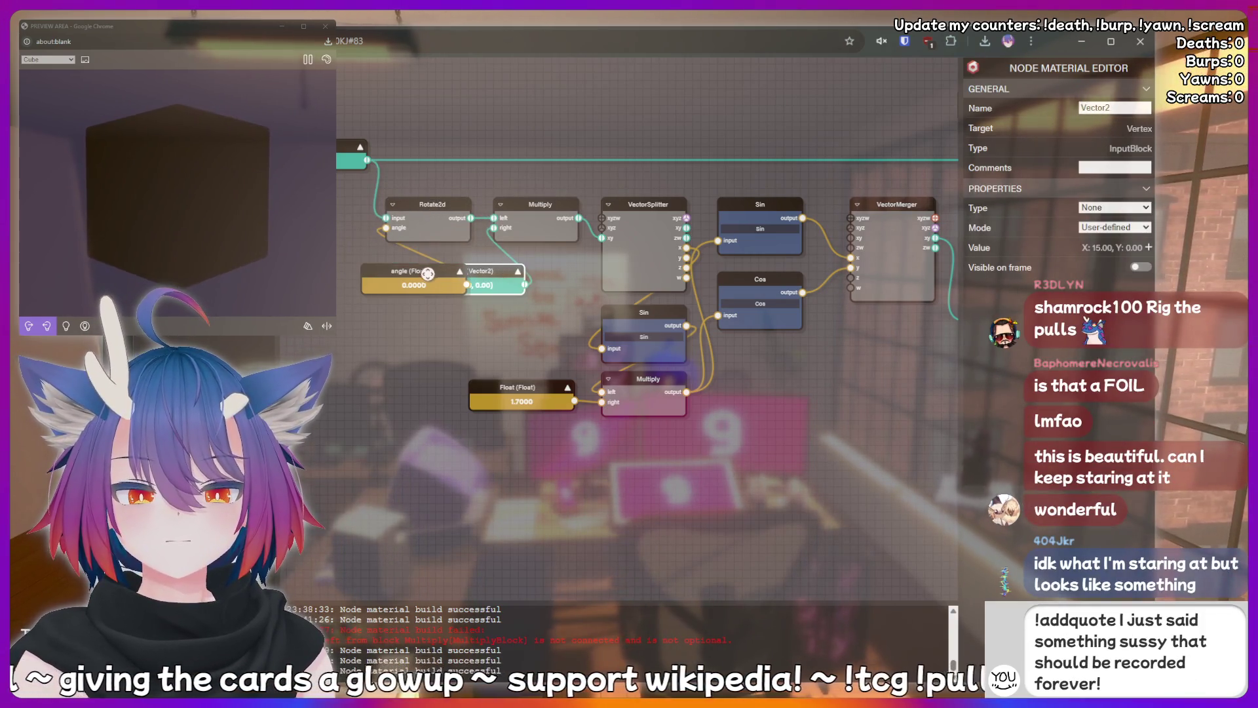
{"action": "left_click_drag", "start_coordinate": [410, 271], "coordinate": [309, 212]}
{"action": "left_click_drag", "start_coordinate": [456, 264], "coordinate": [400, 266]}
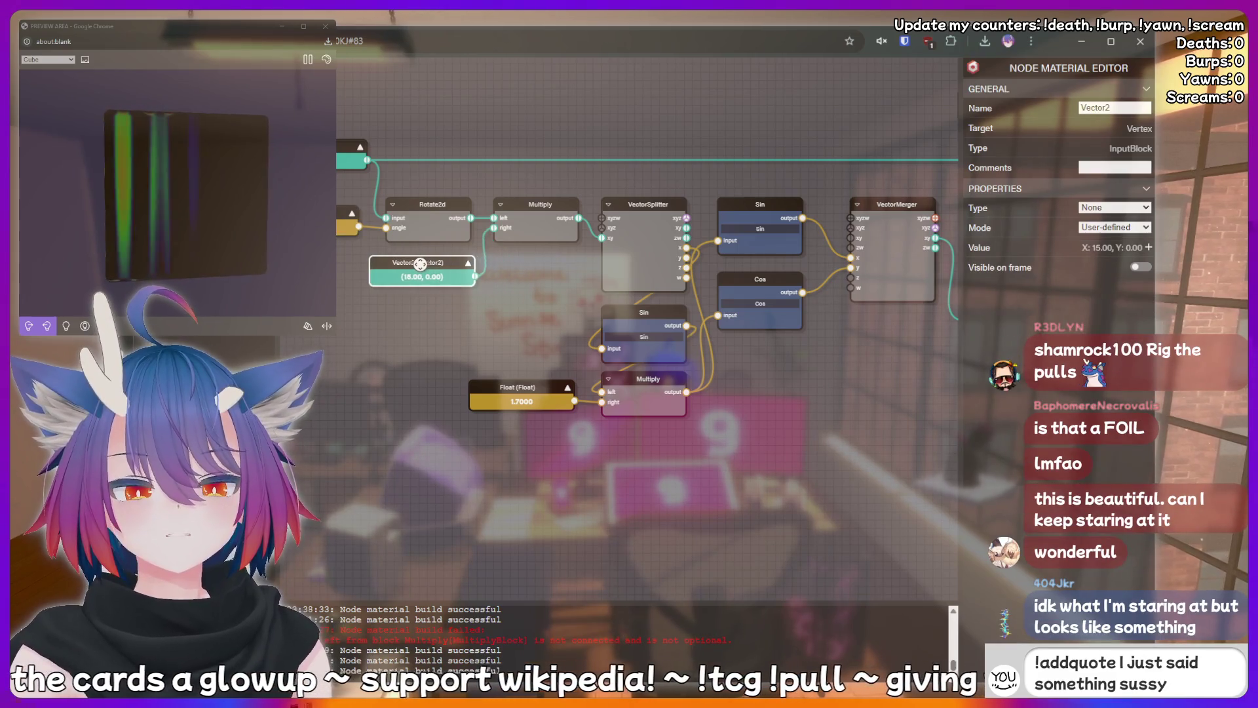
{"action": "left_click_drag", "start_coordinate": [435, 351], "coordinate": [484, 346]}
{"action": "left_click_drag", "start_coordinate": [462, 273], "coordinate": [462, 264]}
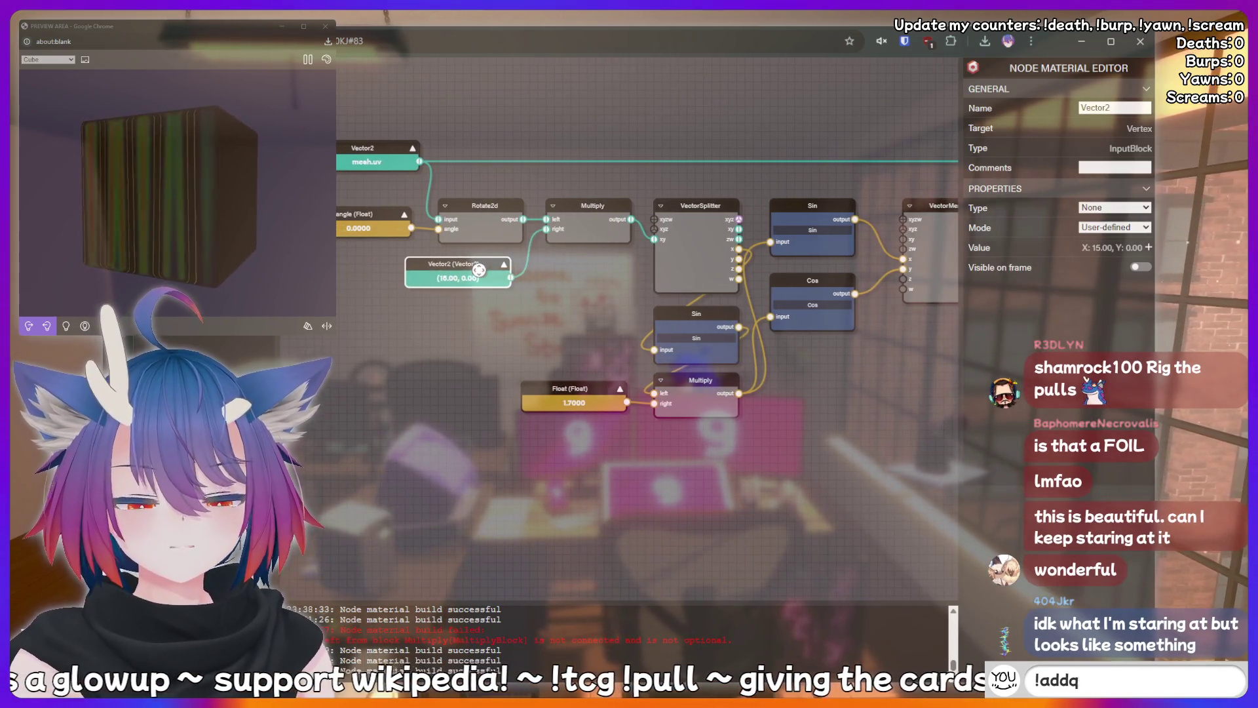
{"action": "left_click", "coordinate": [367, 215]}
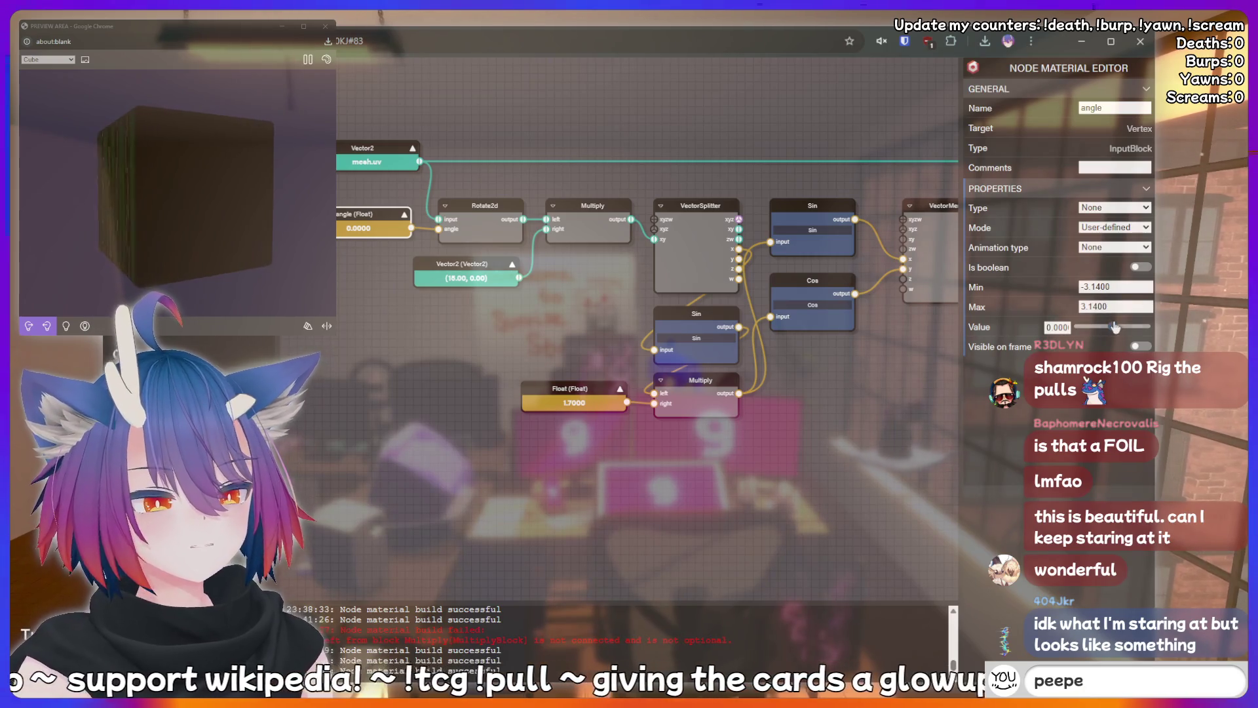
{"action": "left_click_drag", "start_coordinate": [1115, 326], "coordinate": [1130, 331]}
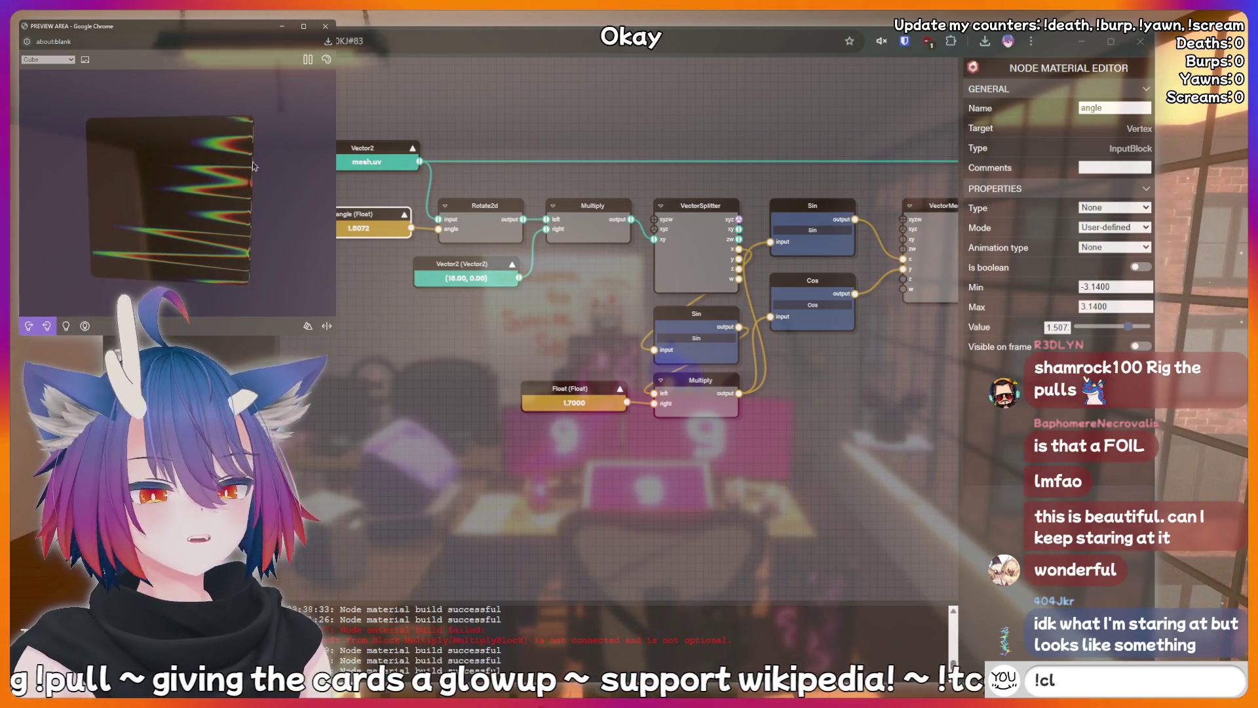
Set the rotation angle to about -0.87 and turn the animated preview cube face-on.
{"action": "left_click_drag", "start_coordinate": [255, 166], "coordinate": [196, 197]}
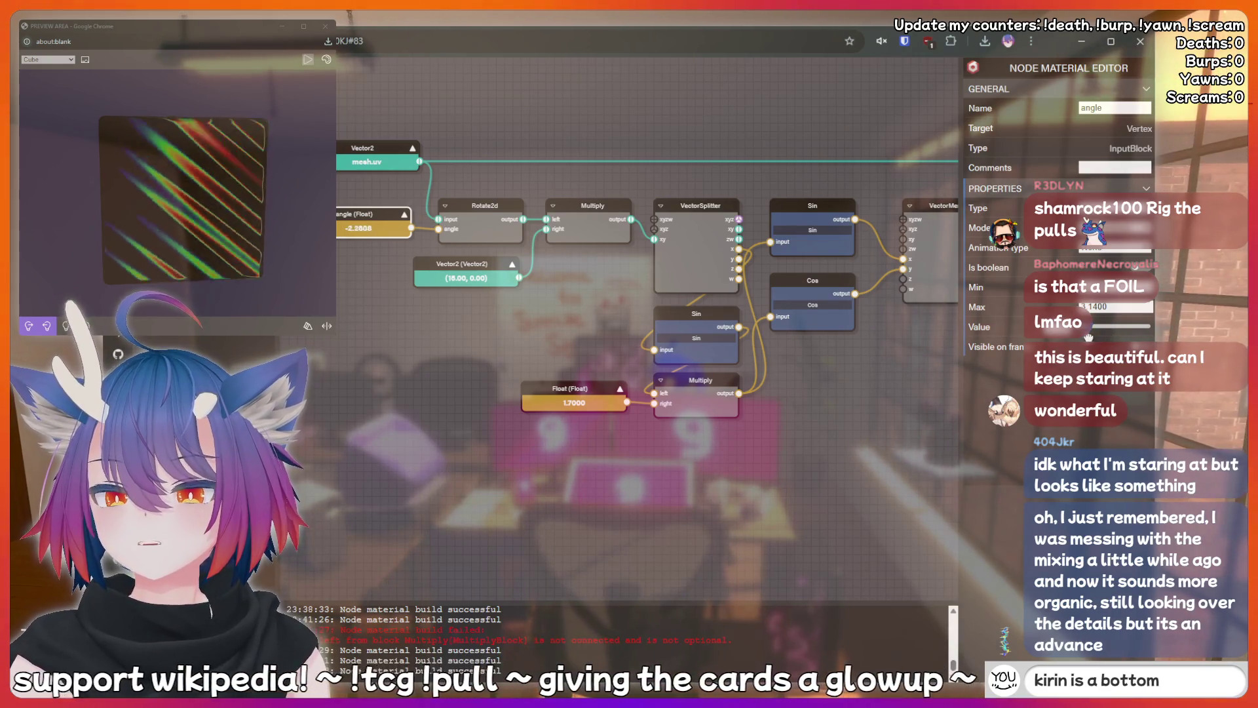
{"action": "left_click_drag", "start_coordinate": [1117, 335], "coordinate": [1108, 335]}
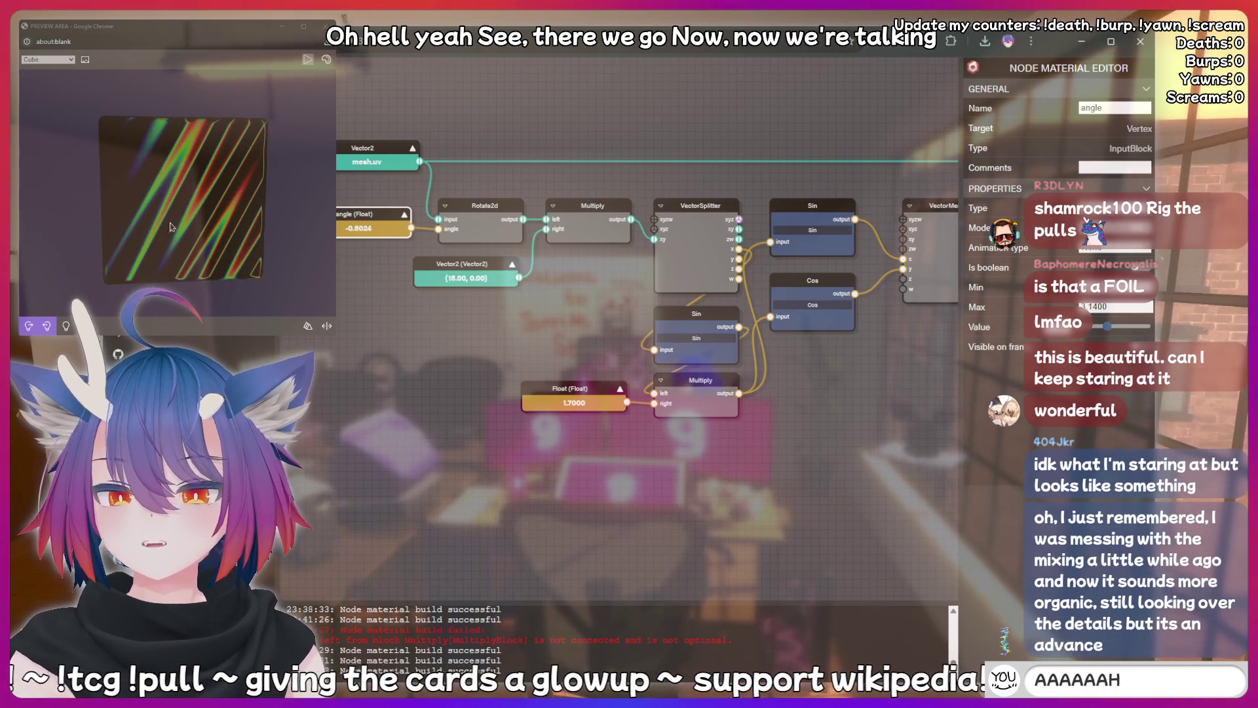
{"action": "mouse_move", "coordinate": [143, 203]}
{"action": "left_mouse_down"}
{"action": "mouse_move", "coordinate": [161, 225]}
{"action": "mouse_move", "coordinate": [217, 219]}
{"action": "left_mouse_up"}
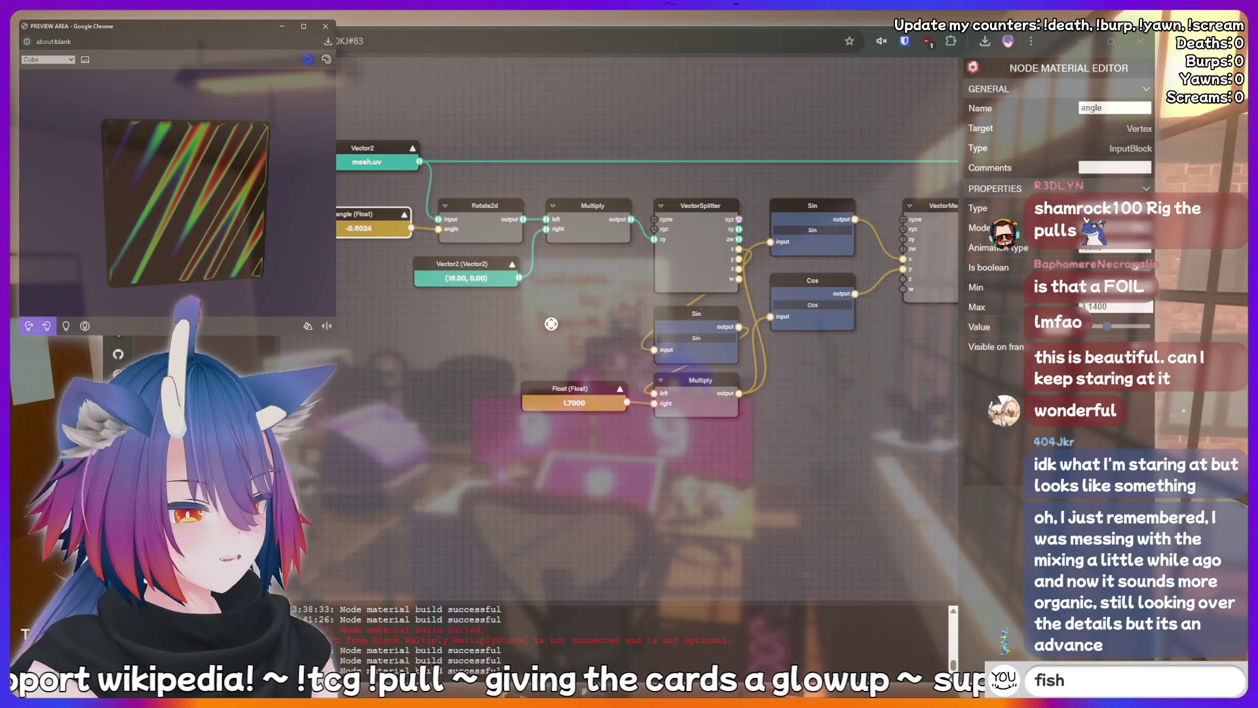
{"action": "mouse_move", "coordinate": [183, 210]}
{"action": "left_mouse_down"}
{"action": "mouse_move", "coordinate": [137, 192]}
{"action": "mouse_move", "coordinate": [244, 80]}
{"action": "left_mouse_up"}
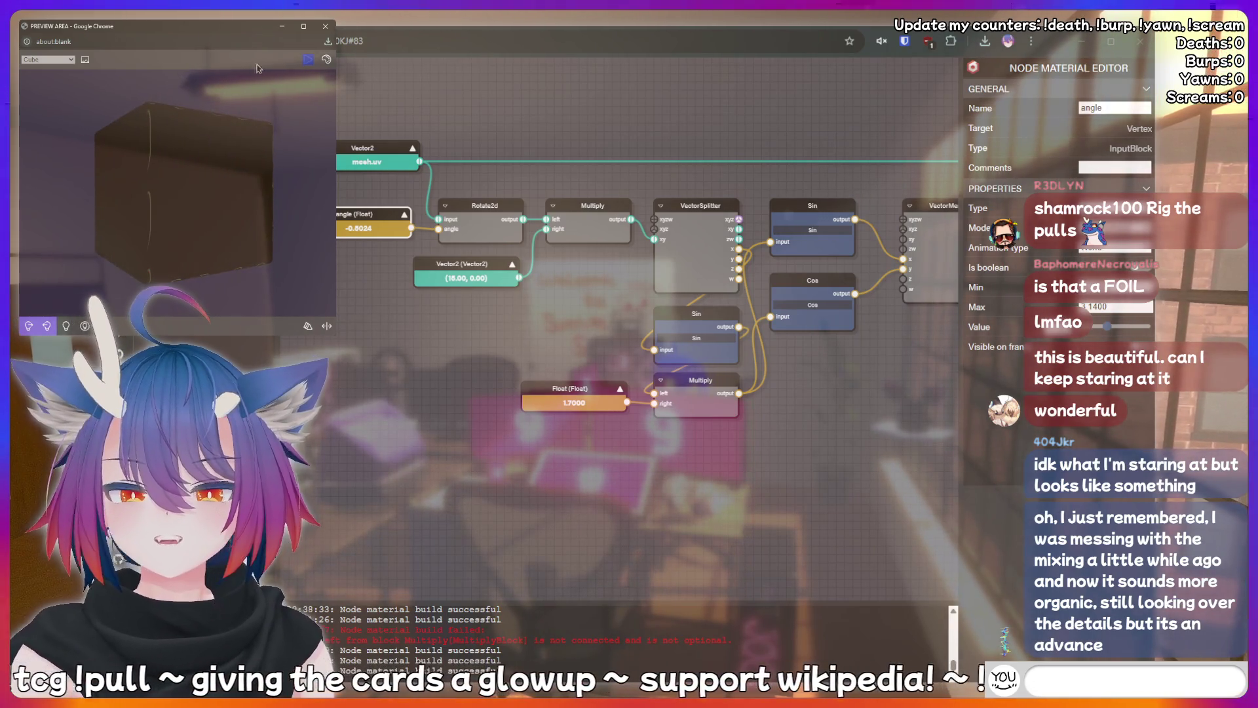
{"action": "left_click", "coordinate": [308, 59]}
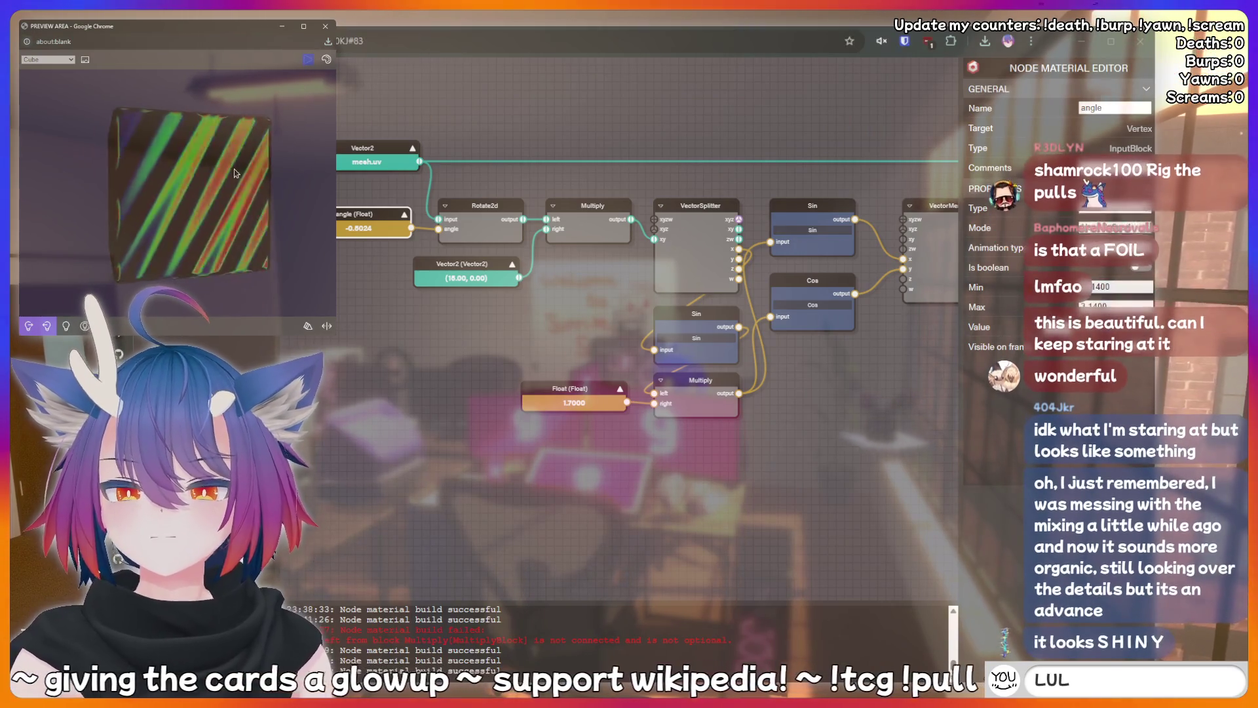
Tune the Multiply's Float multiplier, trying values around 1.28 and 4.2, while watching the stripes.
{"action": "left_click_drag", "start_coordinate": [570, 390], "coordinate": [570, 398]}
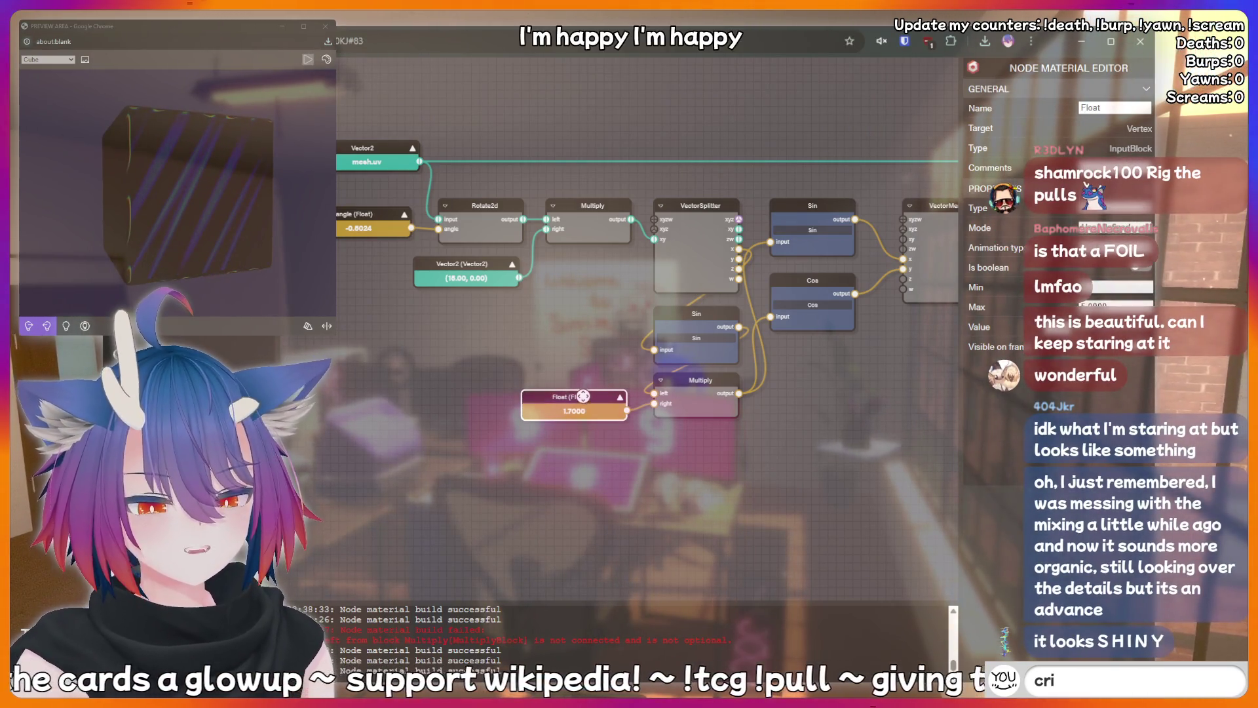
{"action": "left_click", "coordinate": [307, 59]}
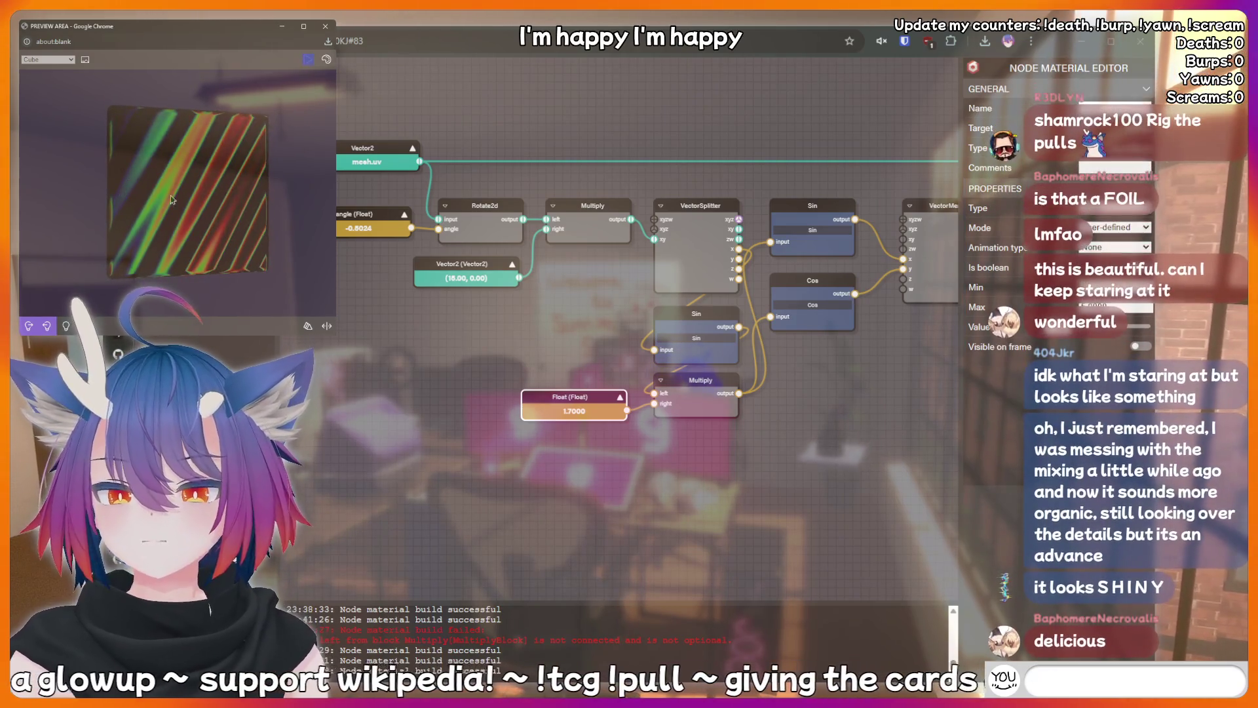
{"action": "left_click_drag", "start_coordinate": [574, 411], "coordinate": [524, 411]}
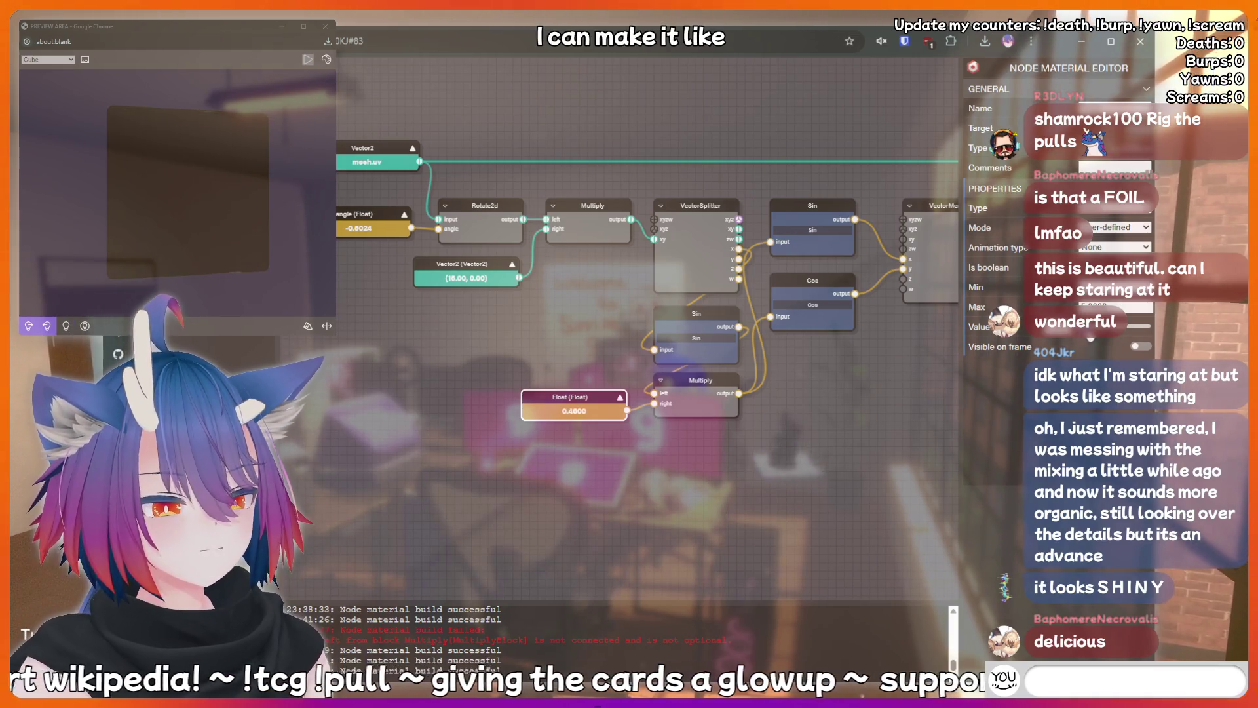
{"action": "left_click", "coordinate": [174, 213]}
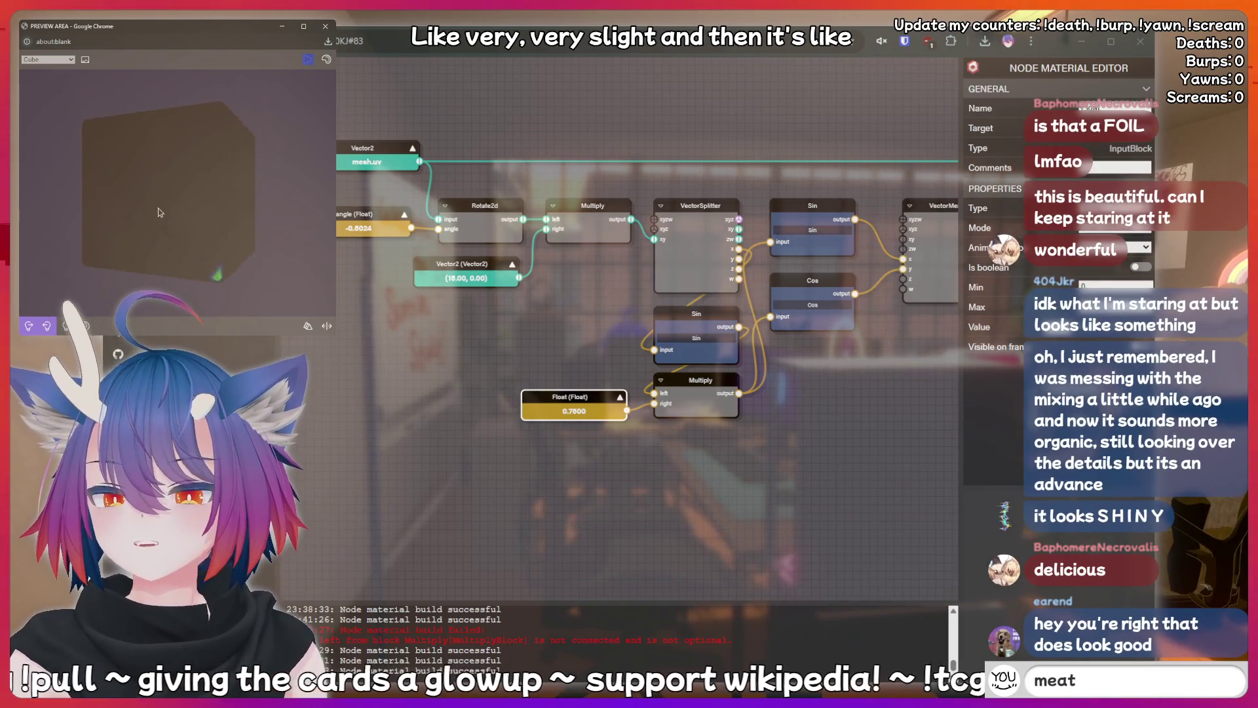
{"action": "left_click_drag", "start_coordinate": [188, 230], "coordinate": [173, 204]}
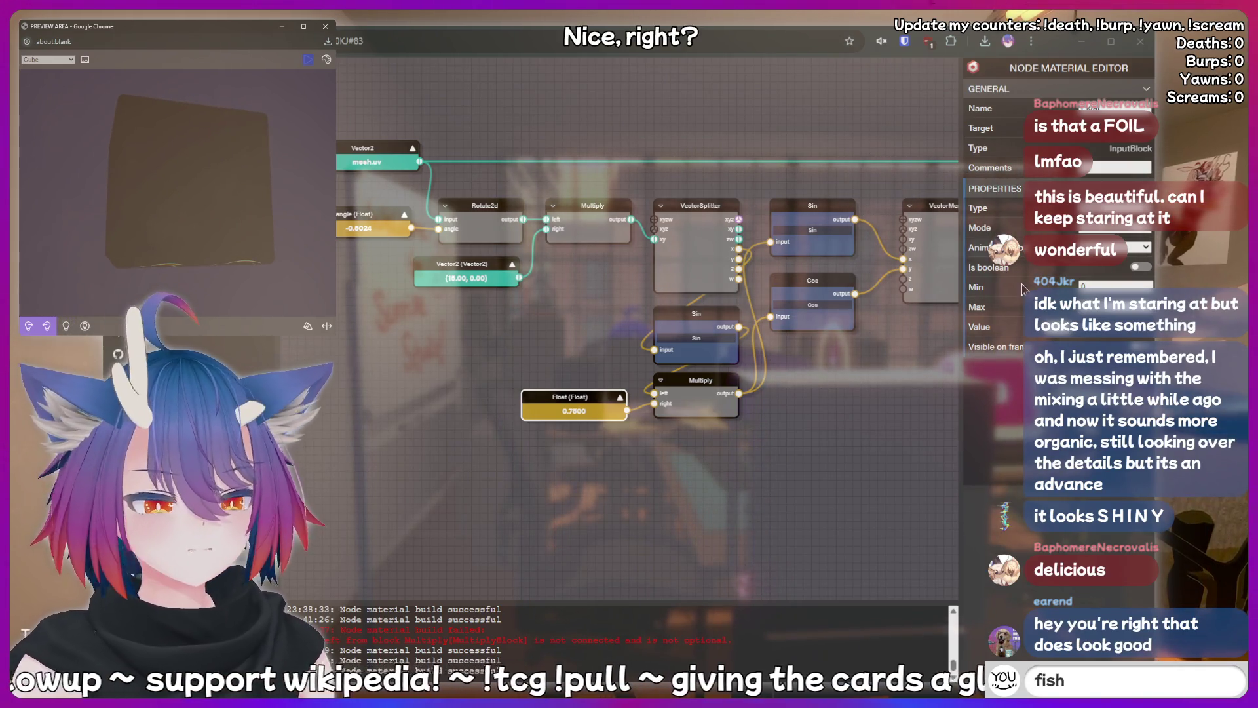
{"action": "type", "text": "2.6"}
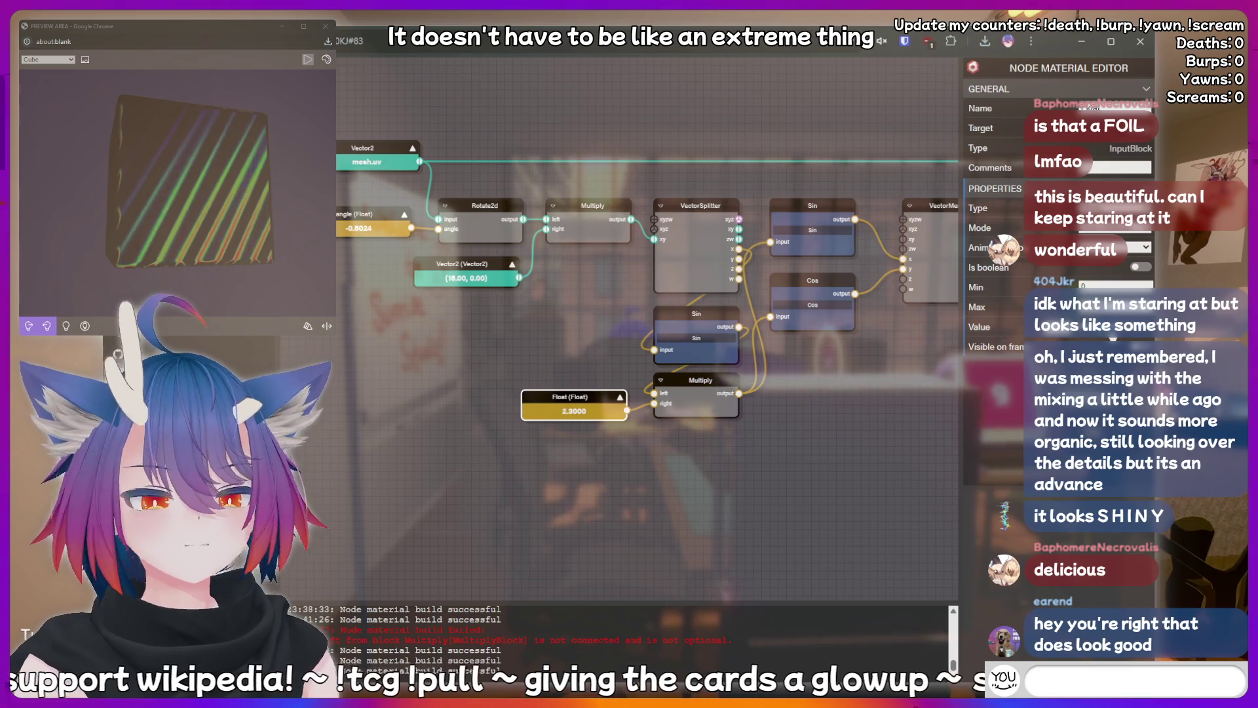
{"action": "type", "text": "3.8"}
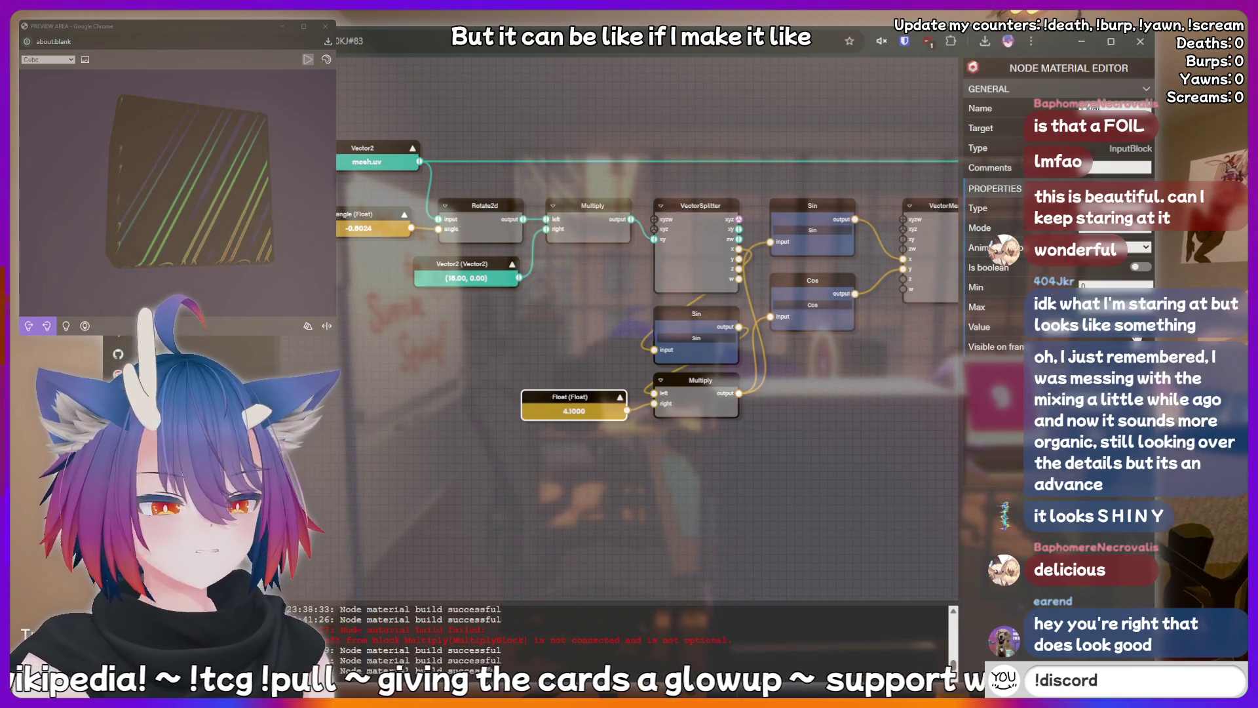
{"action": "type", "text": "4.2"}
{"action": "left_click_drag", "start_coordinate": [216, 171], "coordinate": [193, 217]}
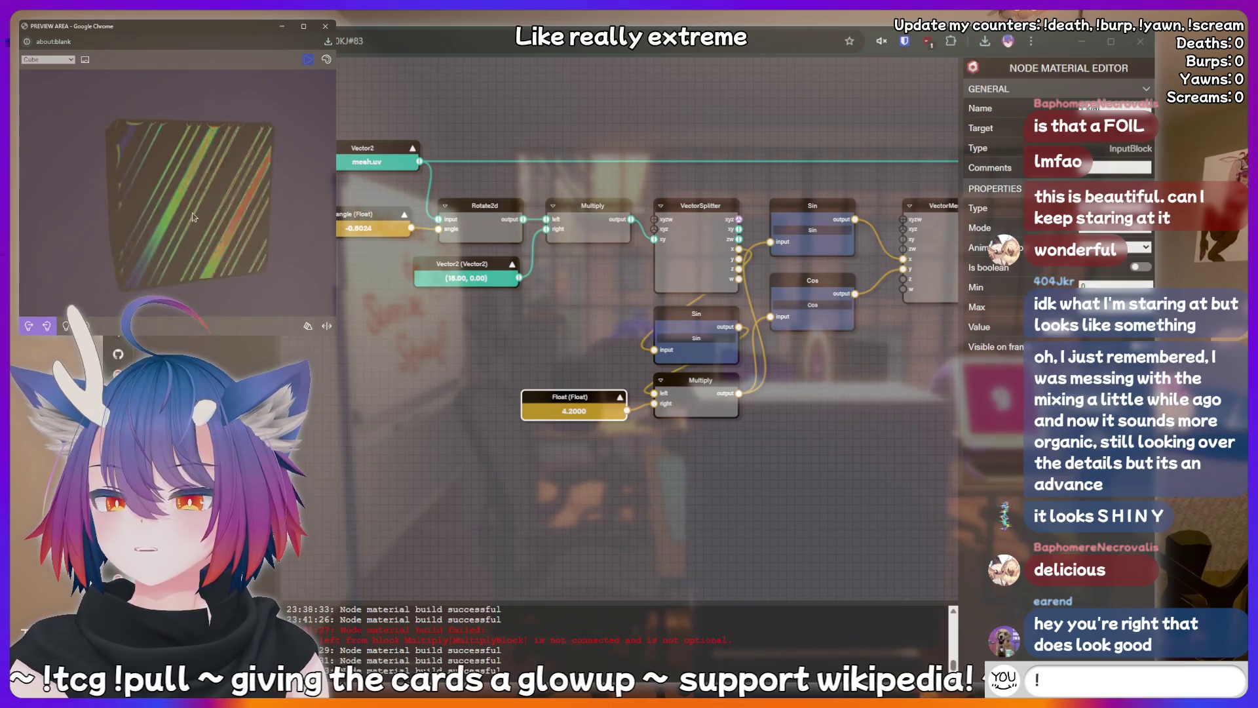
{"action": "type", "text": "addquote I ju"}
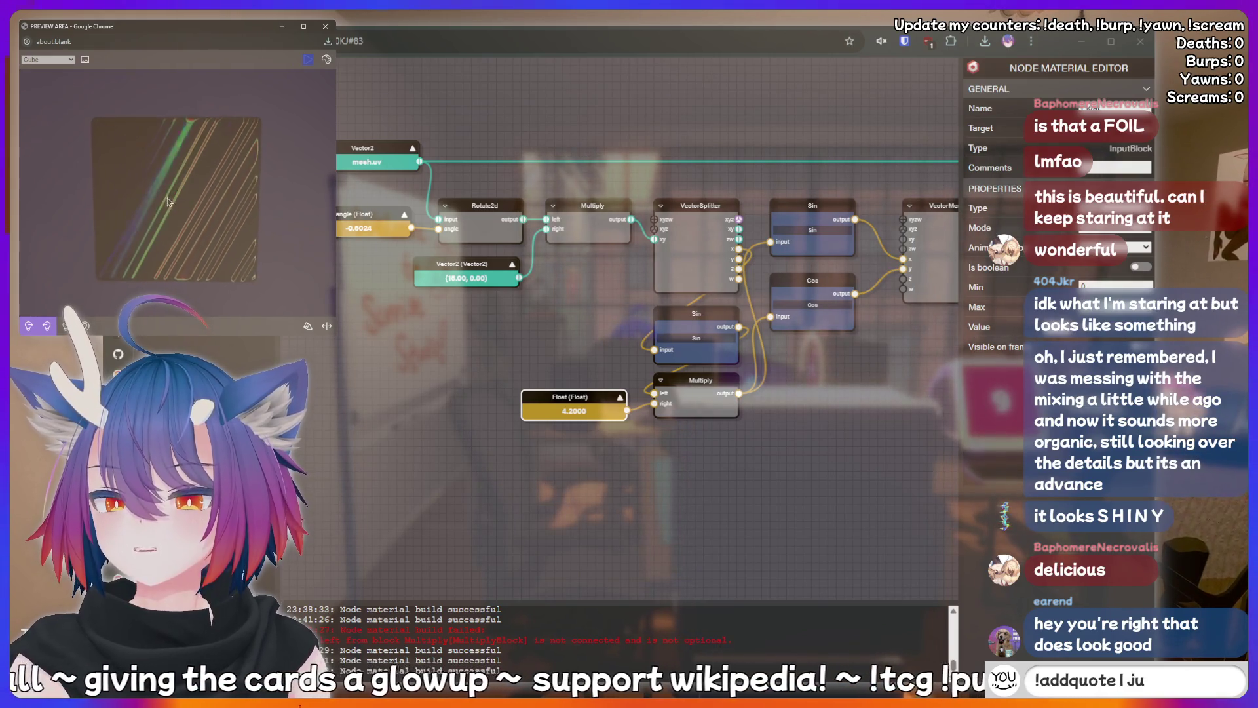
{"action": "type", "text": "st said somet"}
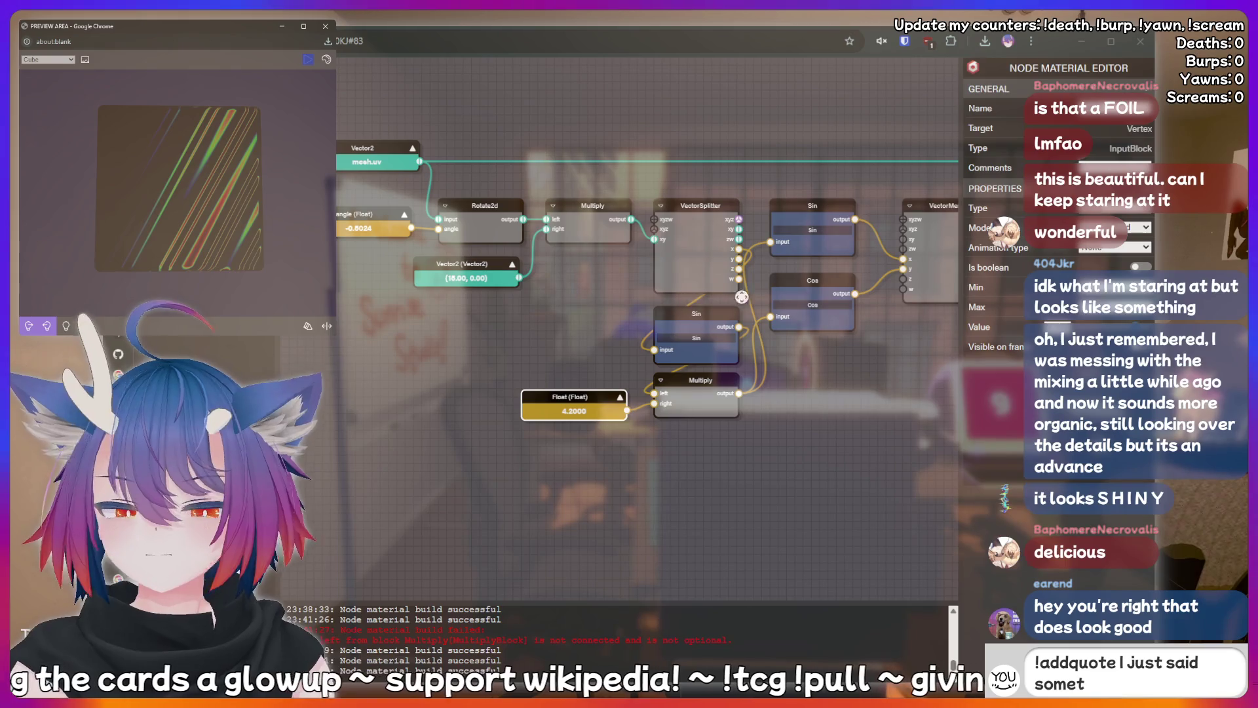
{"action": "type", "text": "hing sussy th"}
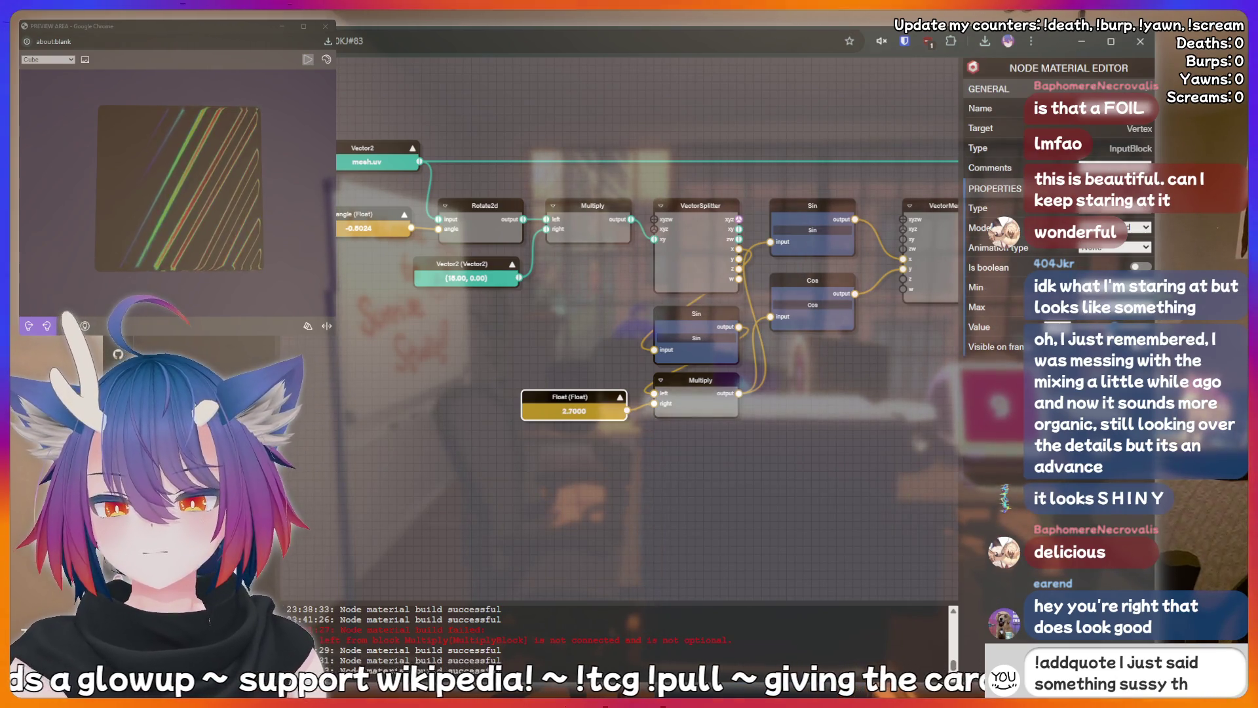
{"action": "type", "text": "at should be"}
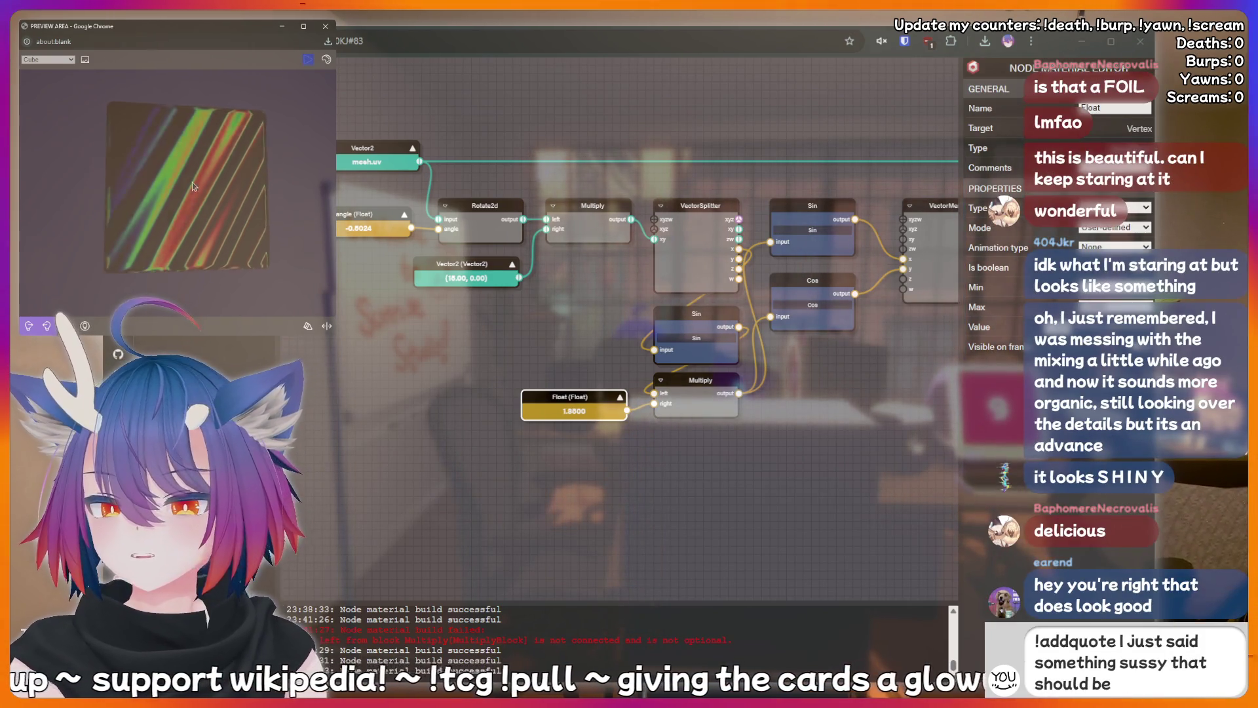
{"action": "type", "text": " recorded fore"}
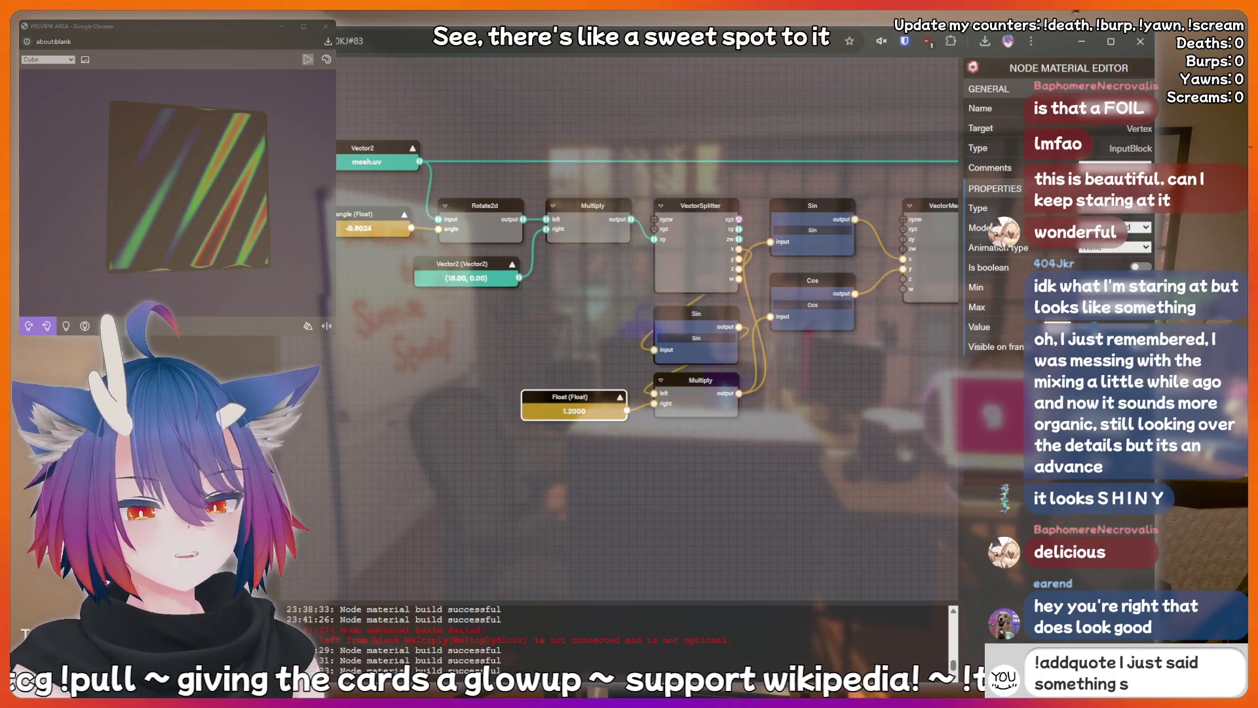
Orbit the preview cube from several angles to inspect the diagonal rainbow stripes.
{"action": "left_click", "coordinate": [141, 192]}
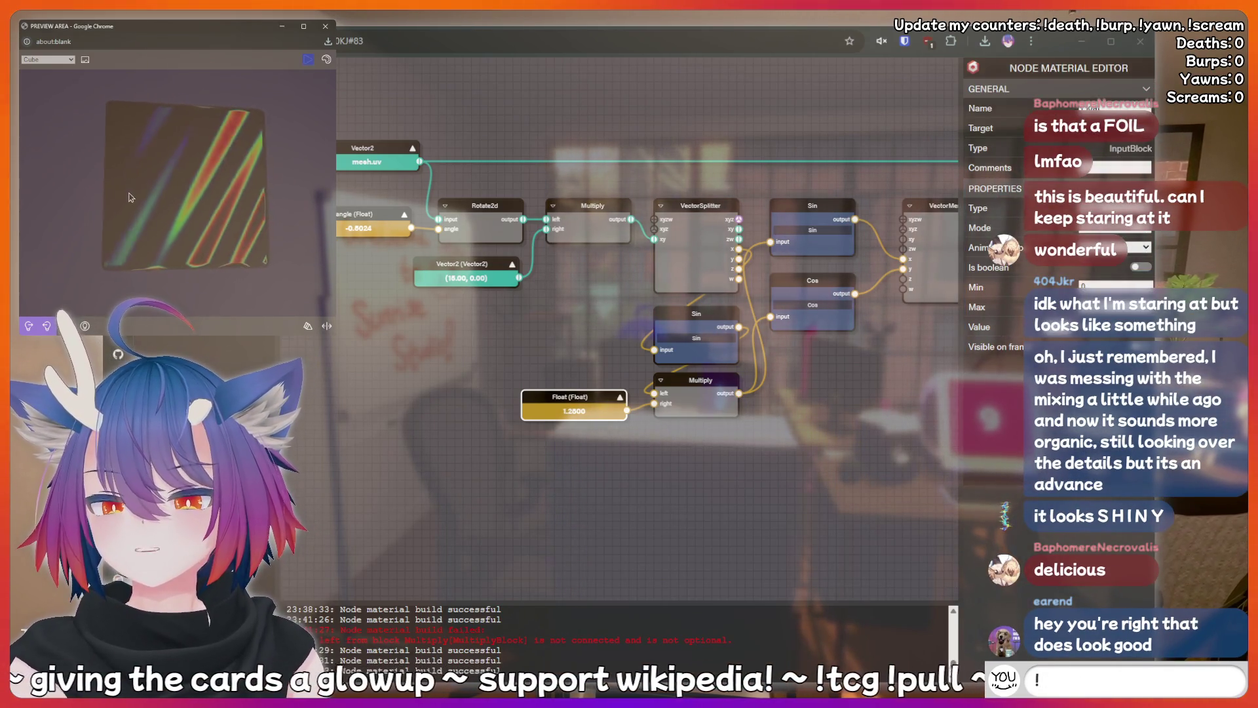
{"action": "left_click_drag", "start_coordinate": [150, 222], "coordinate": [92, 210]}
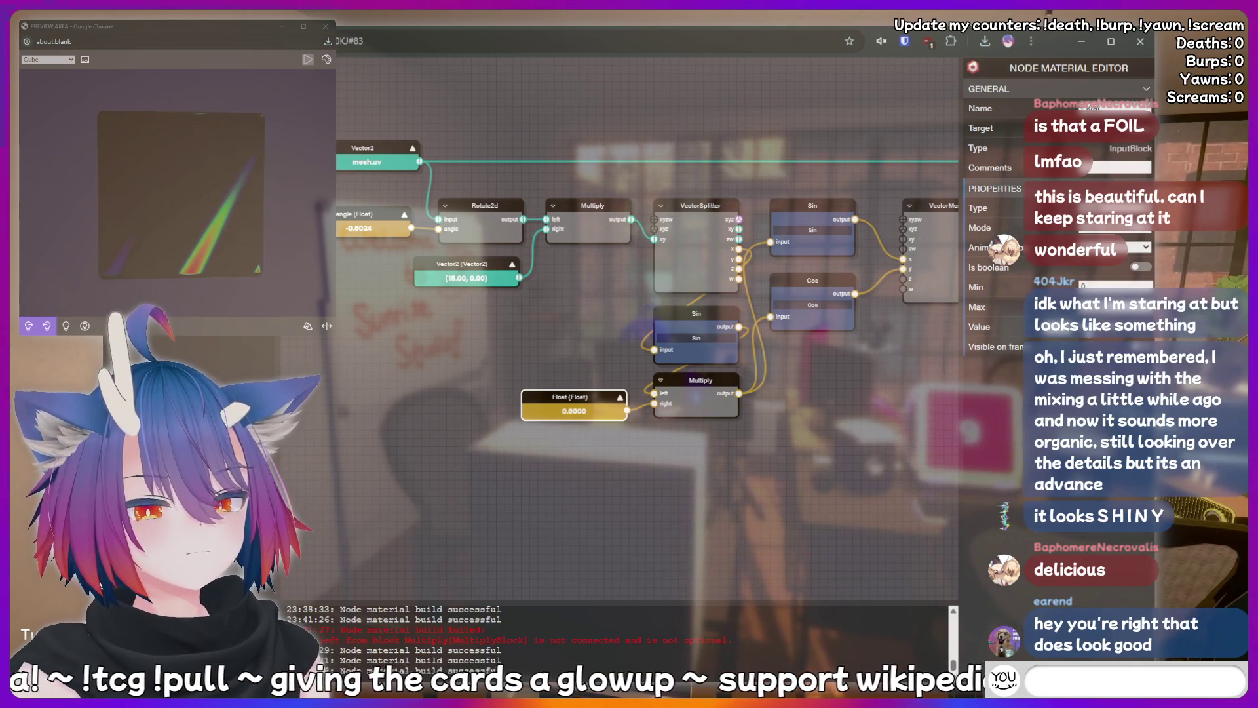
{"action": "type", "text": "thinking hard"}
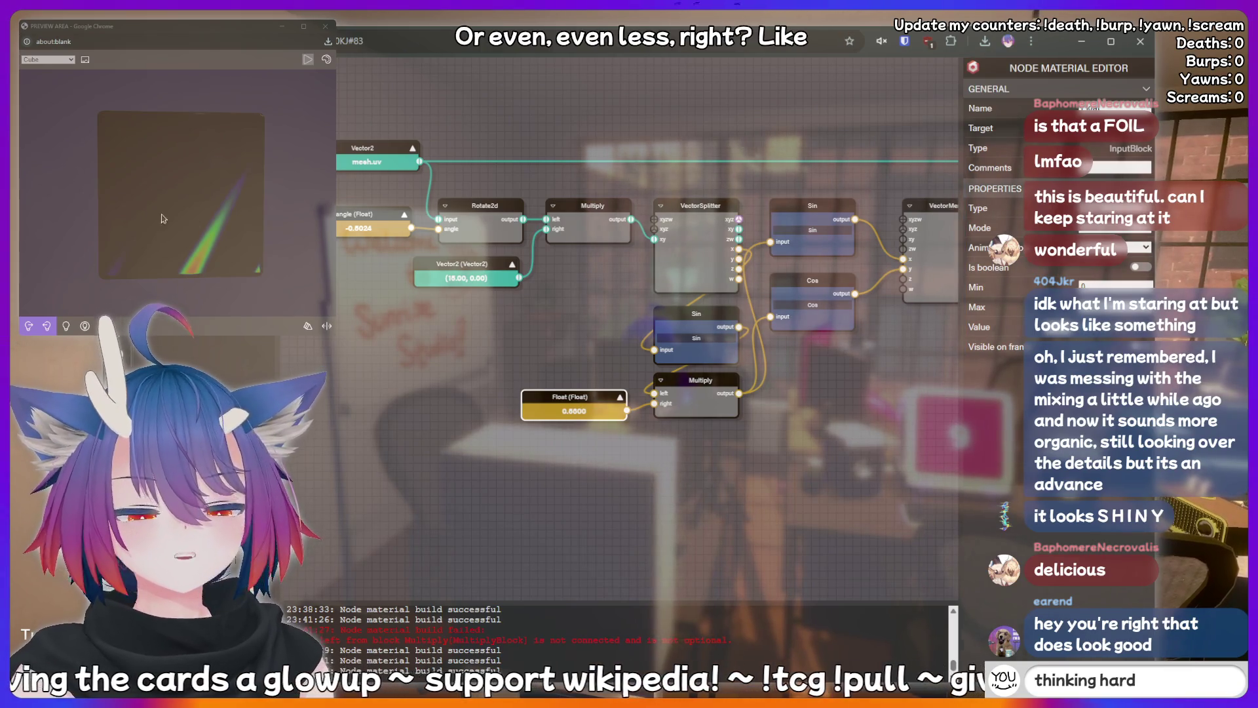
{"action": "mouse_move", "coordinate": [163, 218]}
{"action": "left_mouse_down"}
{"action": "mouse_move", "coordinate": [161, 230]}
{"action": "mouse_move", "coordinate": [187, 222]}
{"action": "left_mouse_up"}
{"action": "type", "text": "ish"}
{"action": "key", "text": "Return"}
{"action": "left_click", "coordinate": [465, 270]}
Expand the stripe-frequency Vector2 value and reduce x from 18 to 10.
{"action": "type", "text": "cringe"}
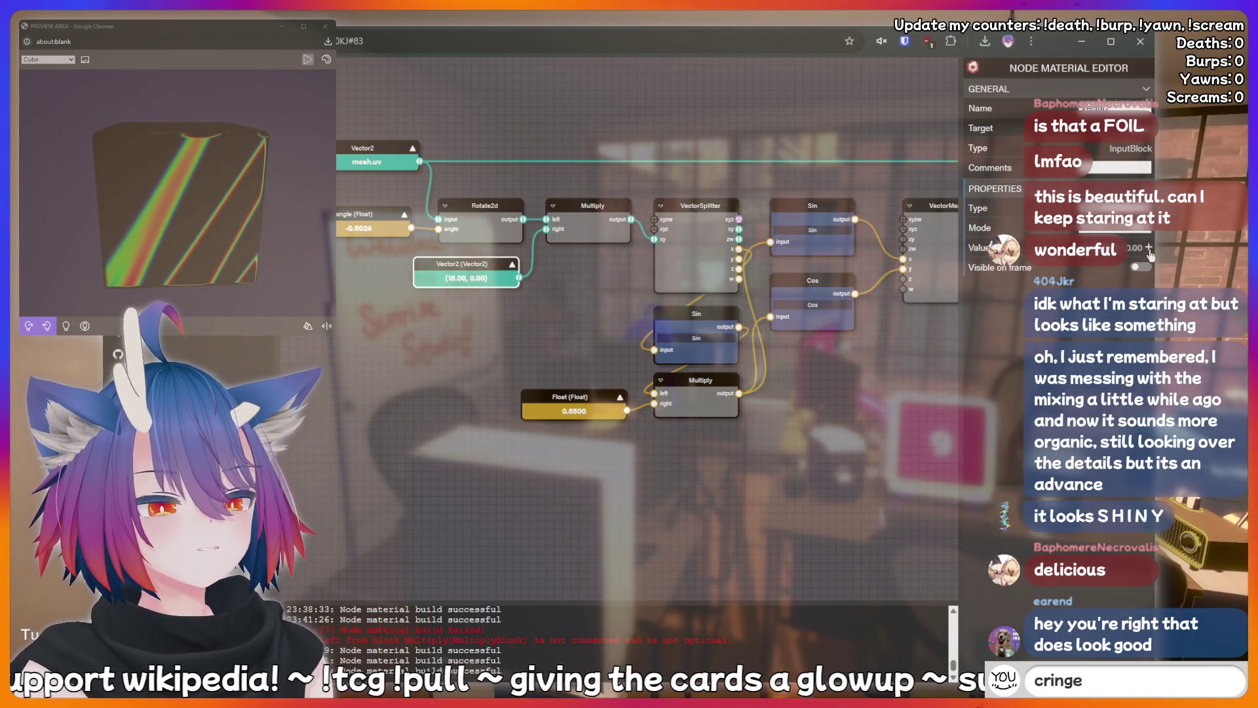
{"action": "left_click", "coordinate": [1149, 248]}
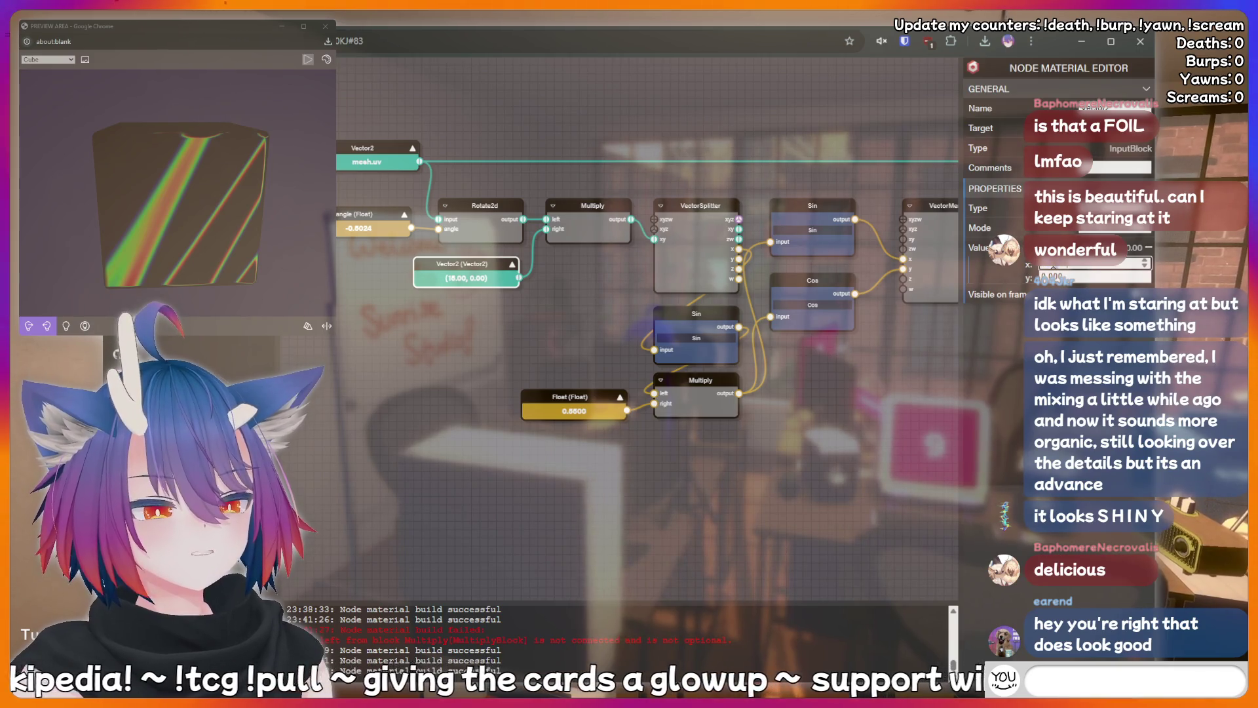
{"action": "type", "text": "peepee poopoo"}
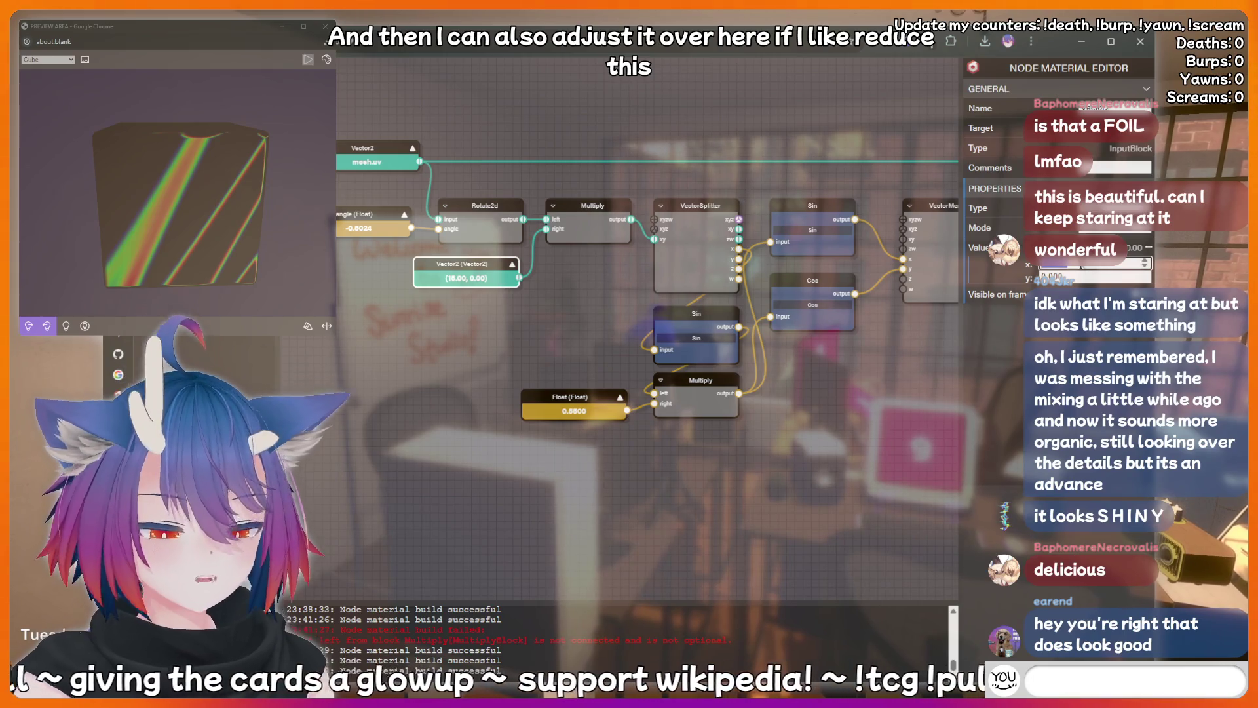
{"action": "left_click_drag", "start_coordinate": [1101, 263], "coordinate": [1062, 263]}
{"action": "type", "text": "thinkin"}
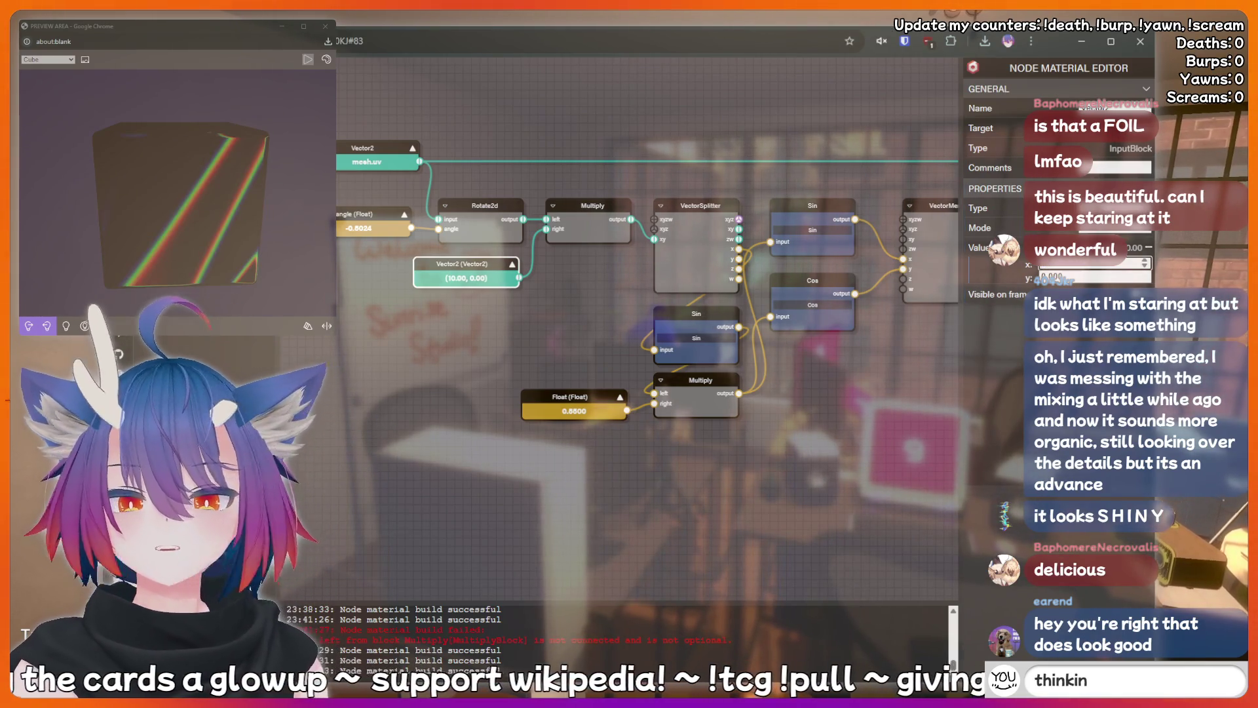
Settle the Vector2 at (40.00, 0.00) for thin stripes, then deselect the node.
{"action": "type", "text": "g hard"}
{"action": "key", "text": "BackSpace"}
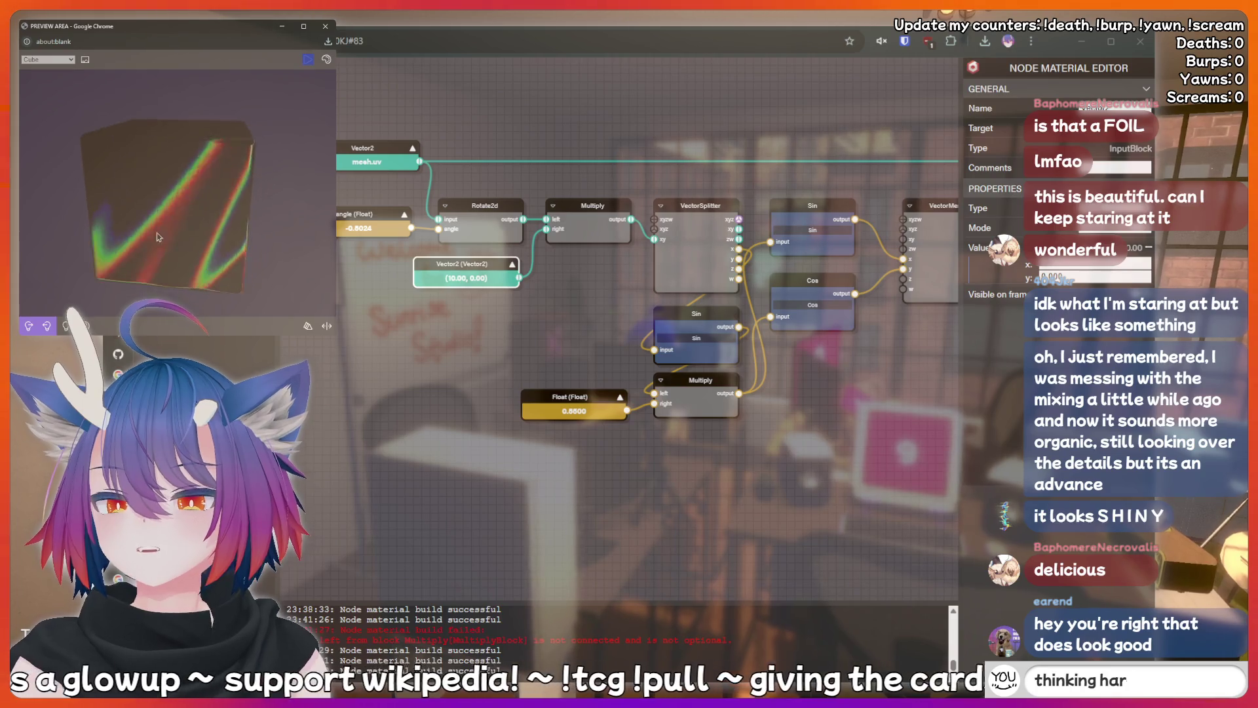
{"action": "key", "text": "BackSpace"}
{"action": "key", "text": "BackSpace"}
{"action": "key", "text": "BackSpace"}
{"action": "type", "text": "!c"}
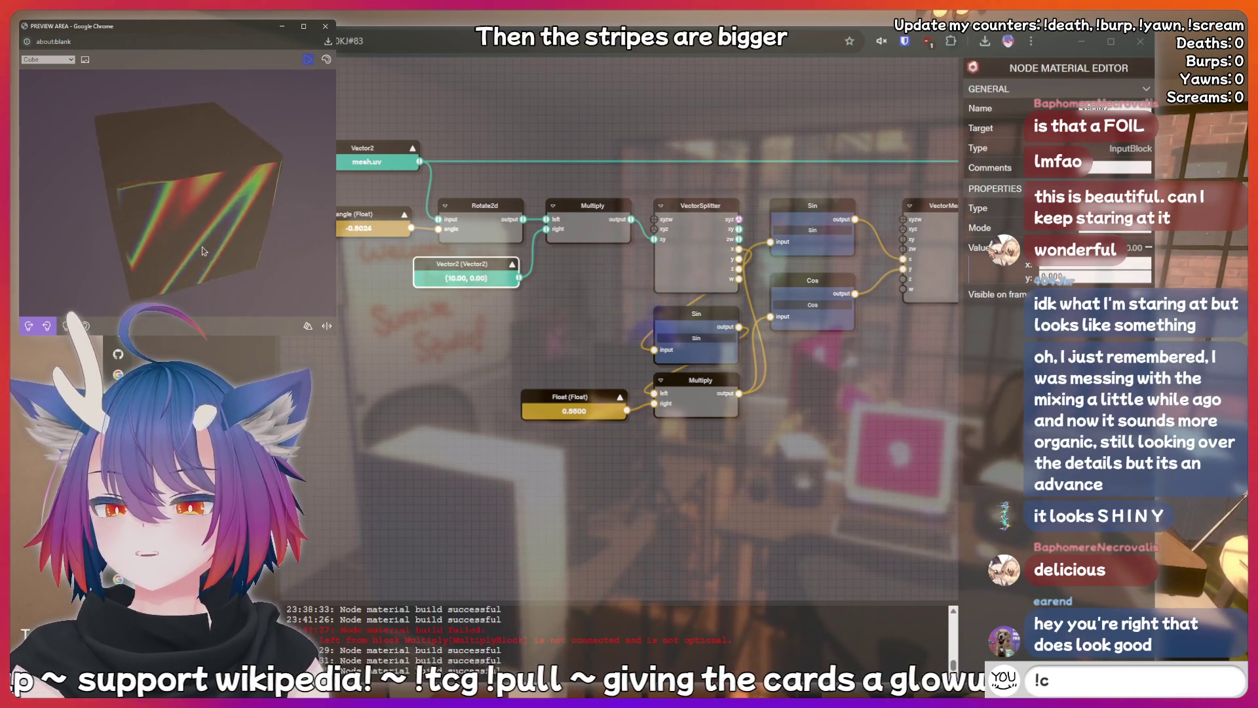
{"action": "type", "text": "lip"}
{"action": "key", "text": "Return"}
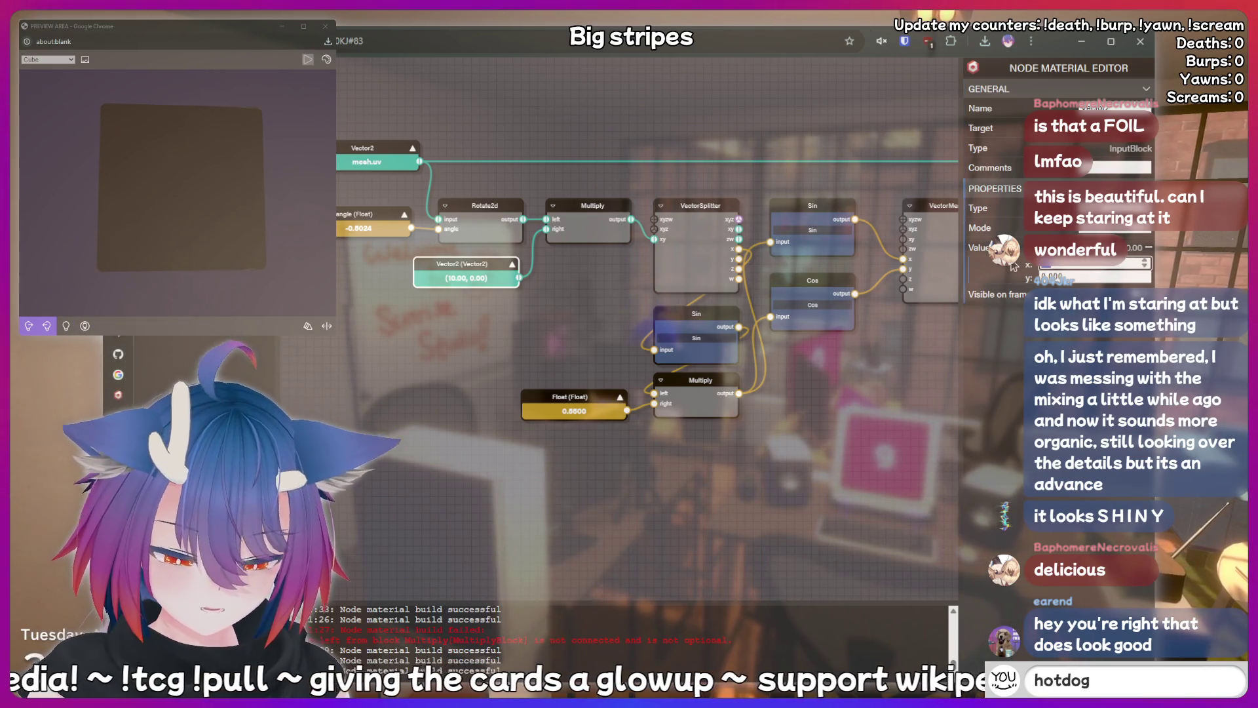
{"action": "key", "text": "Return"}
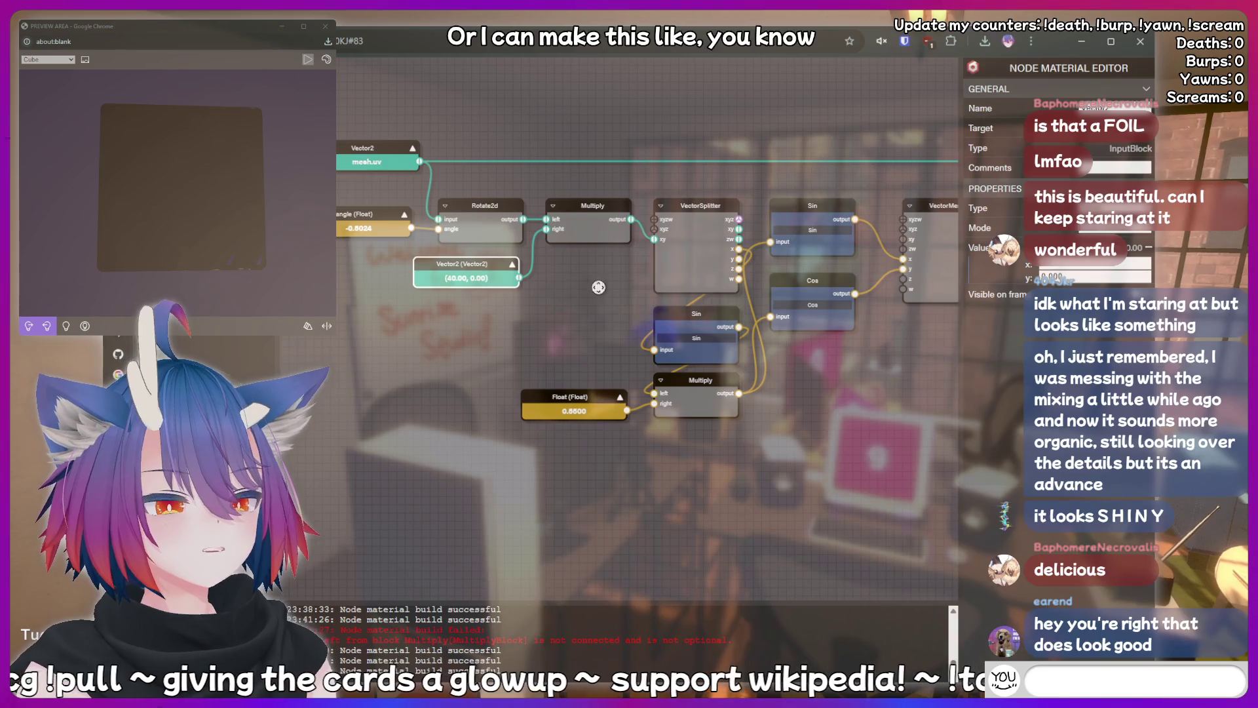
{"action": "type", "text": "kirin is a b"}
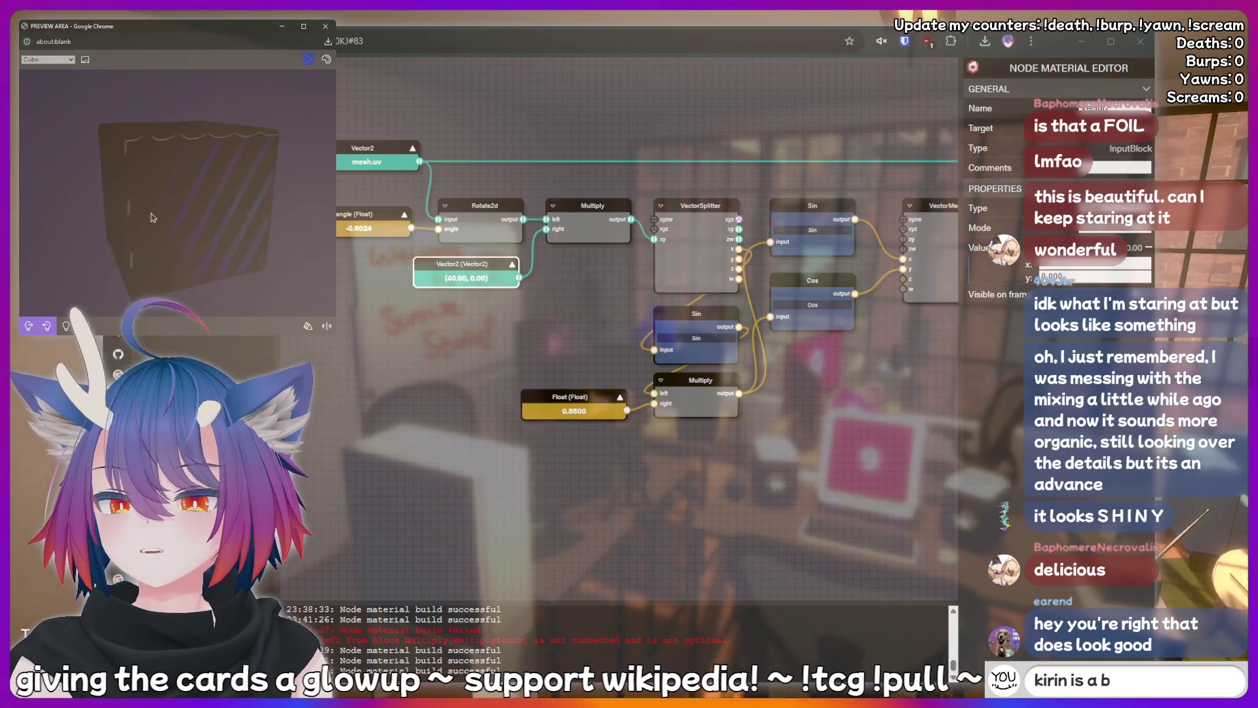
{"action": "type", "text": "ottom"}
{"action": "key", "text": "BackSpace"}
{"action": "key", "text": "BackSpace"}
{"action": "key", "text": "BackSpace"}
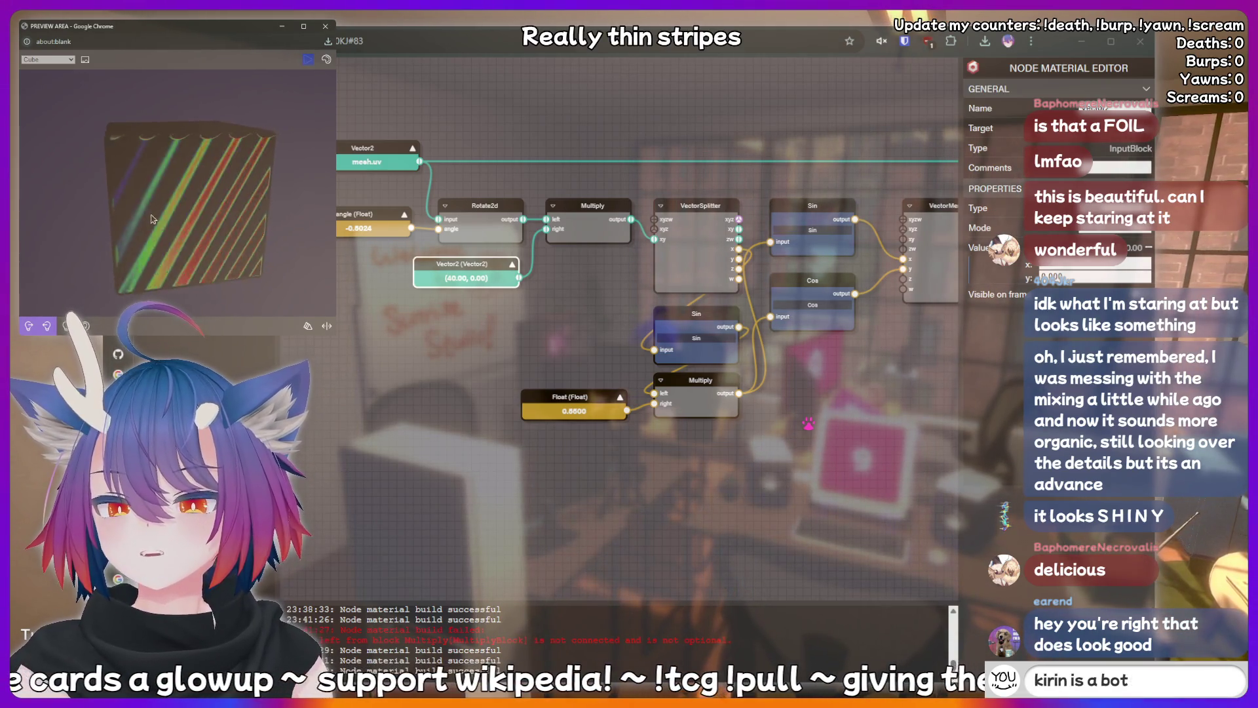
{"action": "key", "text": "Return"}
{"action": "type", "text": "f"}
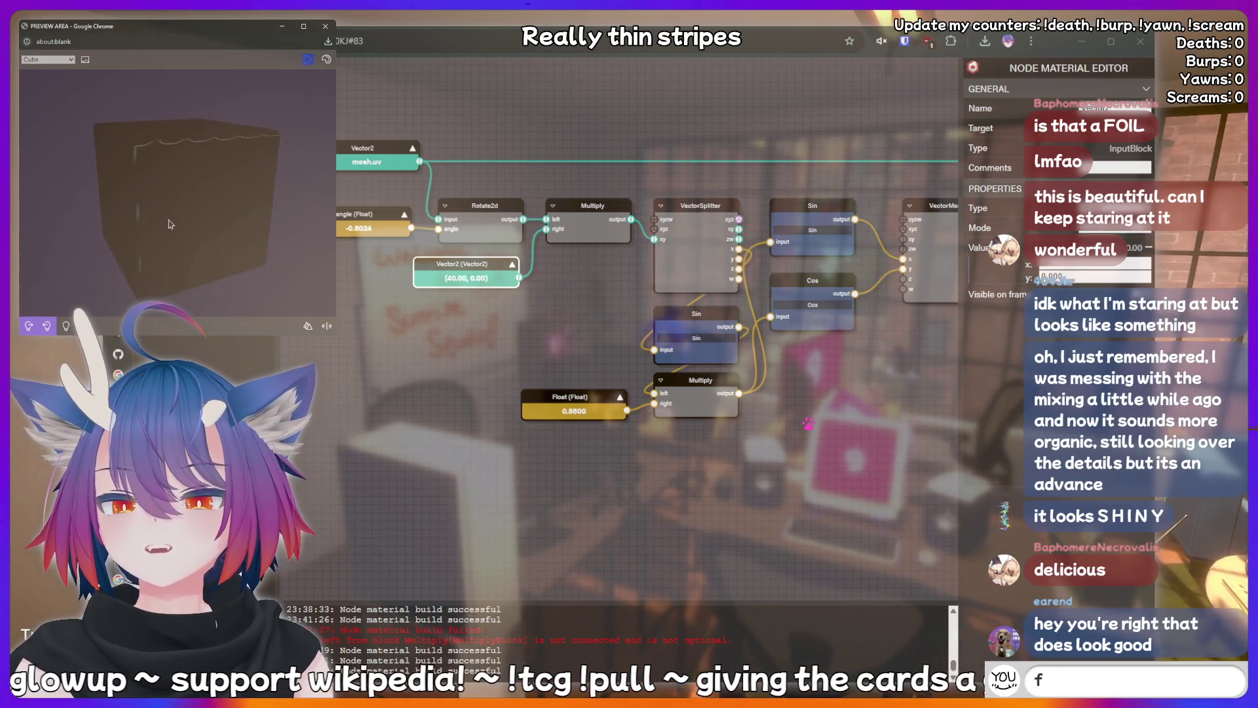
{"action": "type", "text": "ish"}
{"action": "key", "text": "Return"}
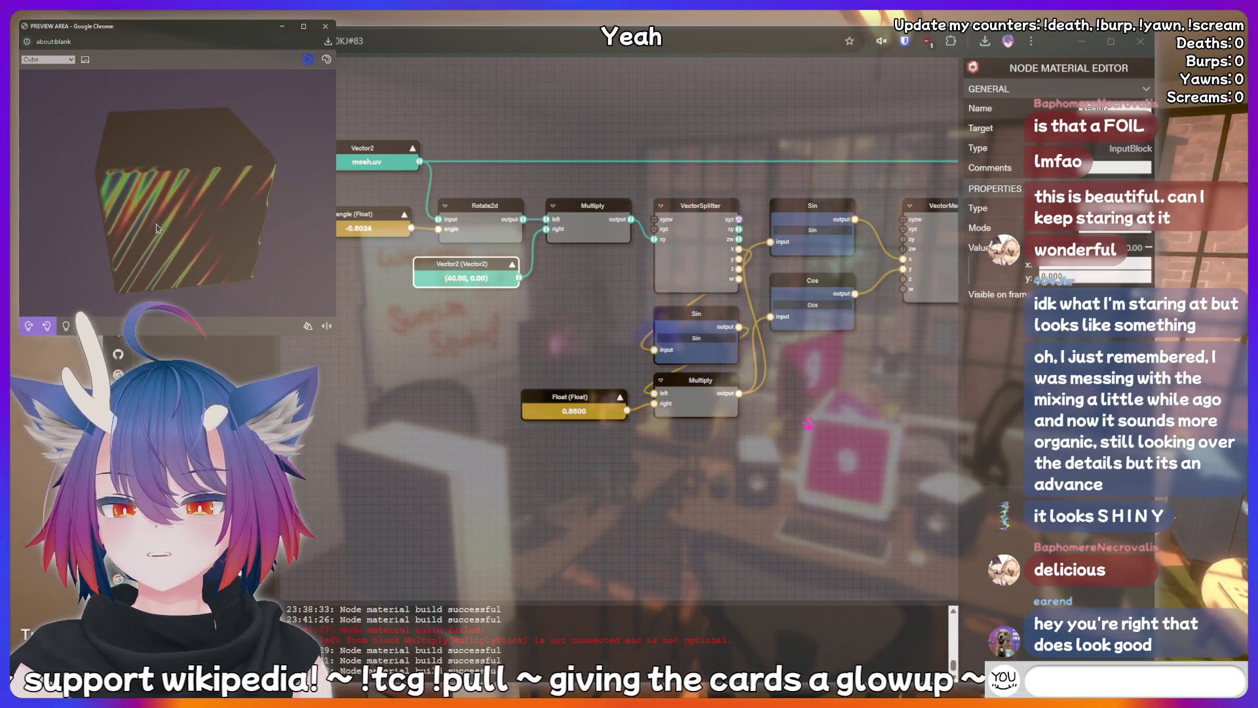
{"action": "type", "text": "cringe"}
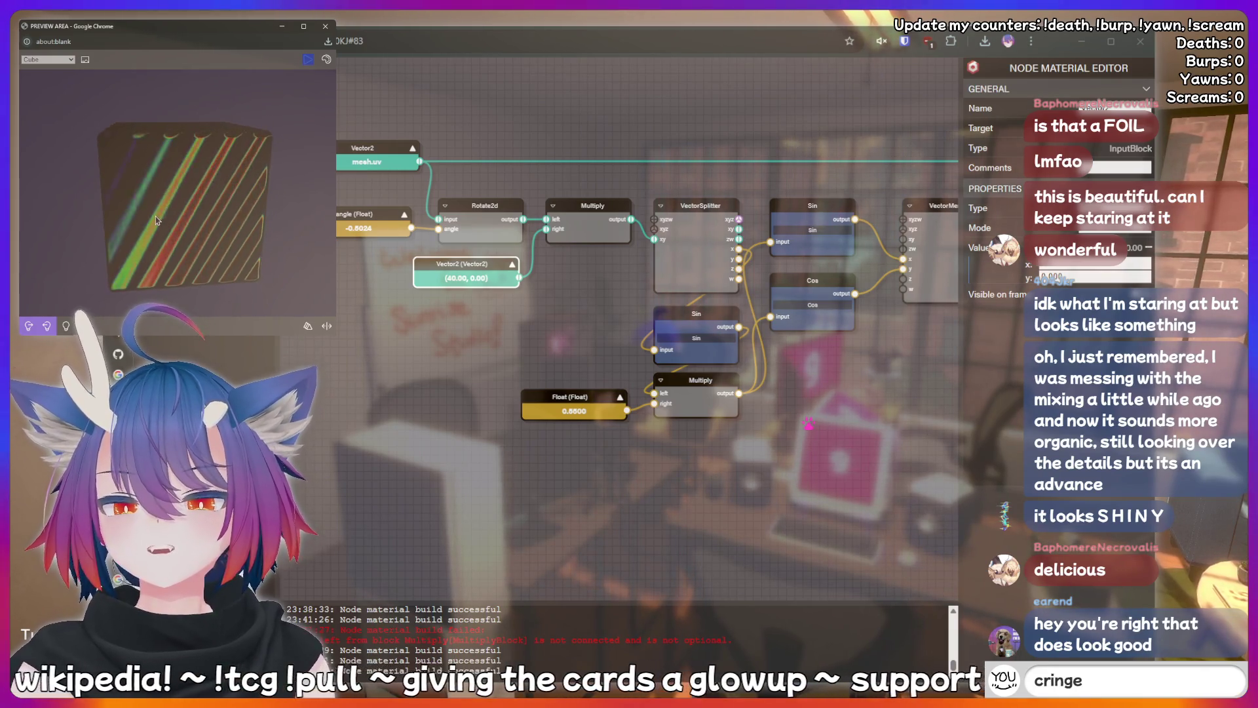
{"action": "key", "text": "BackSpace"}
{"action": "key", "text": "BackSpace"}
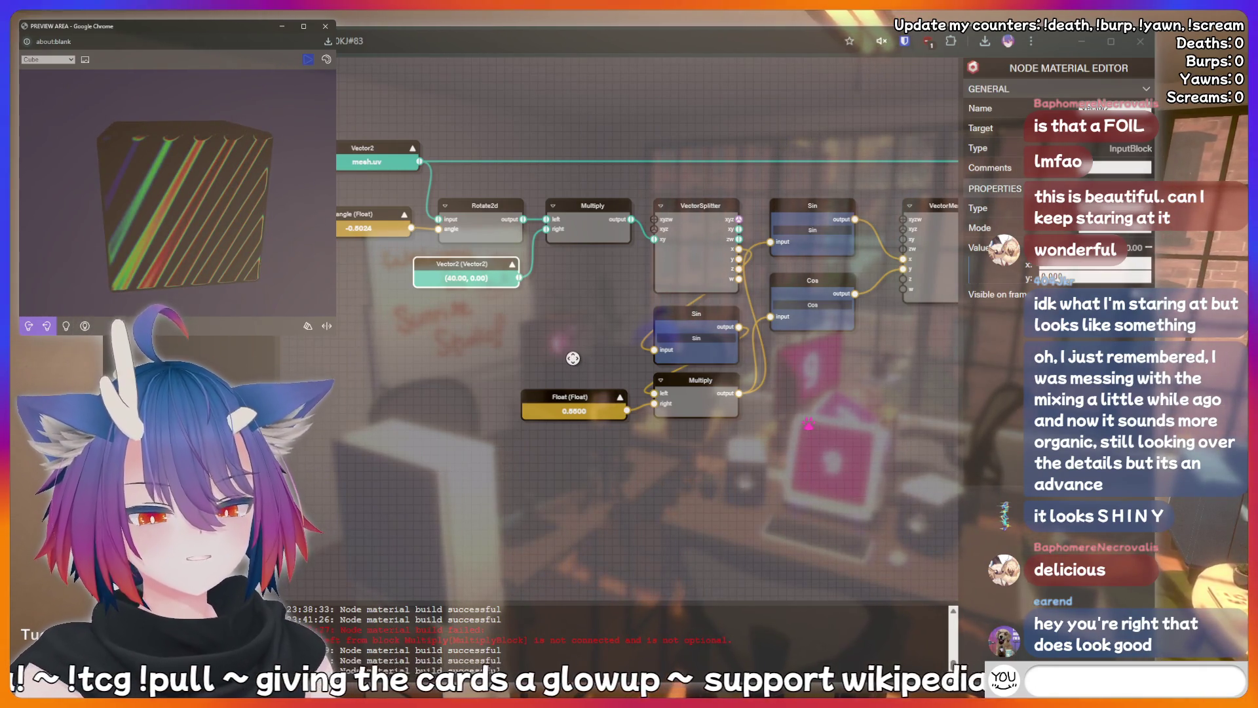
{"action": "type", "text": "LUL"}
{"action": "left_click", "coordinate": [582, 357]}
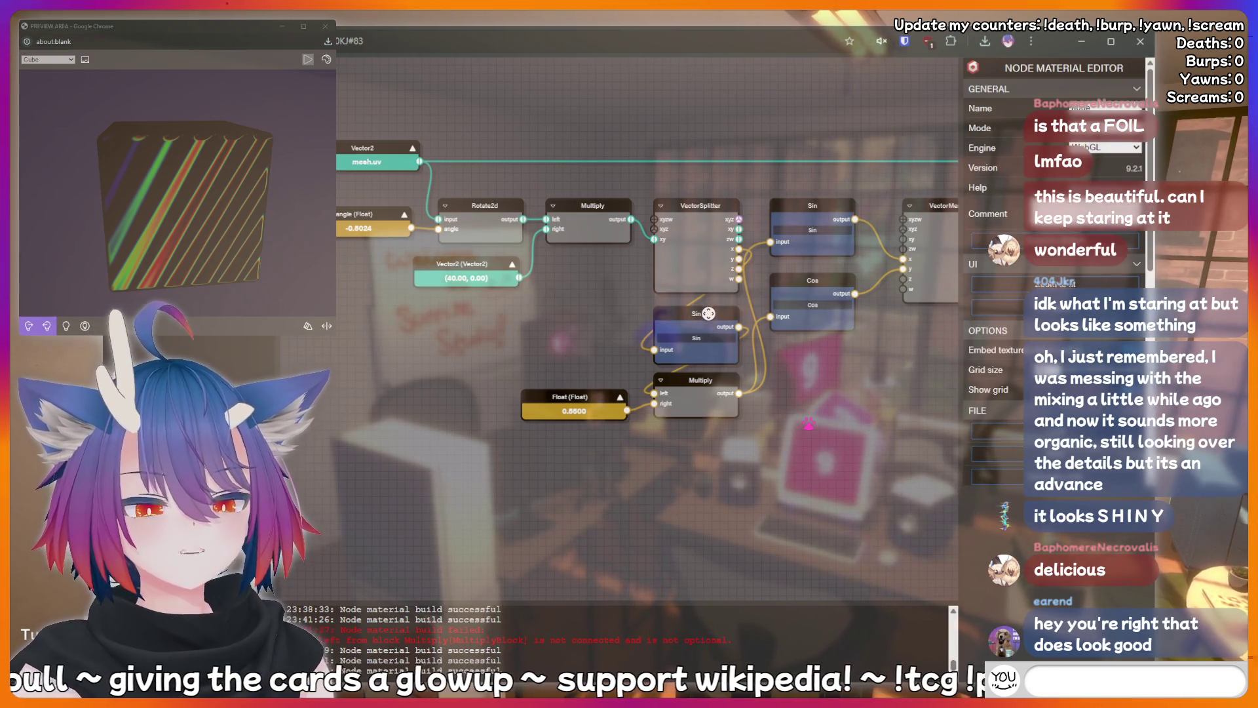
{"action": "left_click", "coordinate": [709, 313]}
{"action": "type", "text": "!charity"}
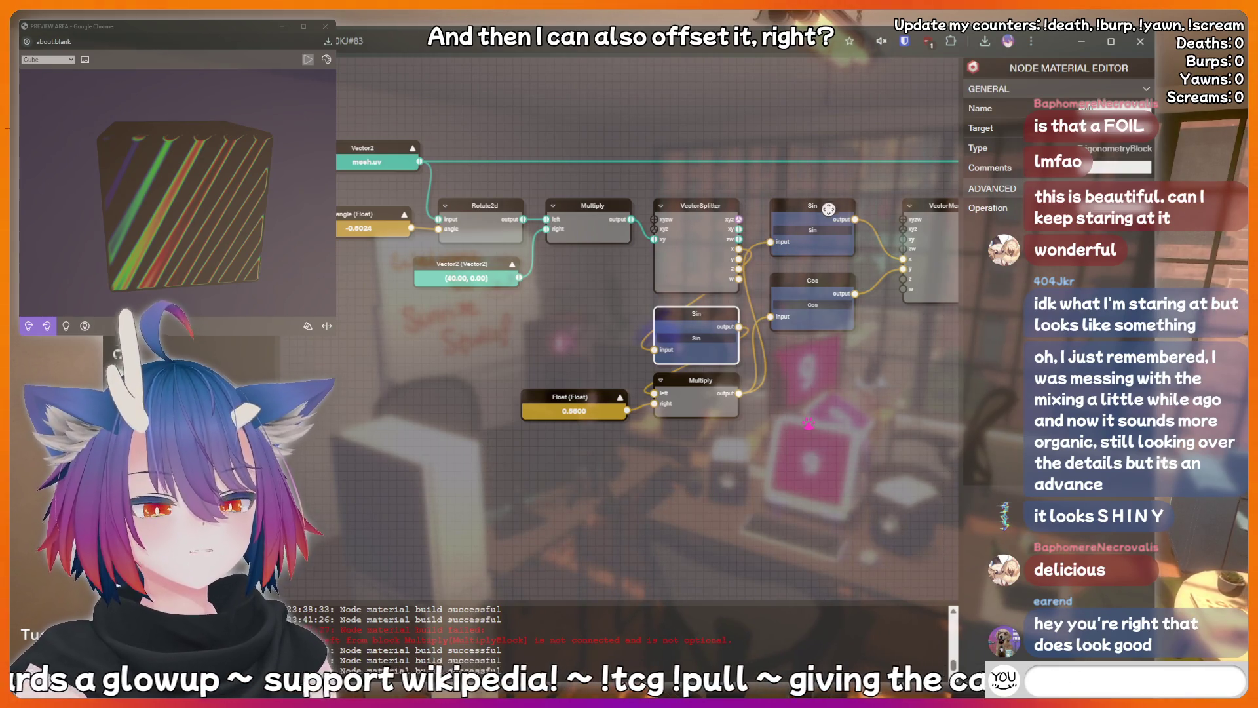
{"action": "left_click", "coordinate": [694, 377]}
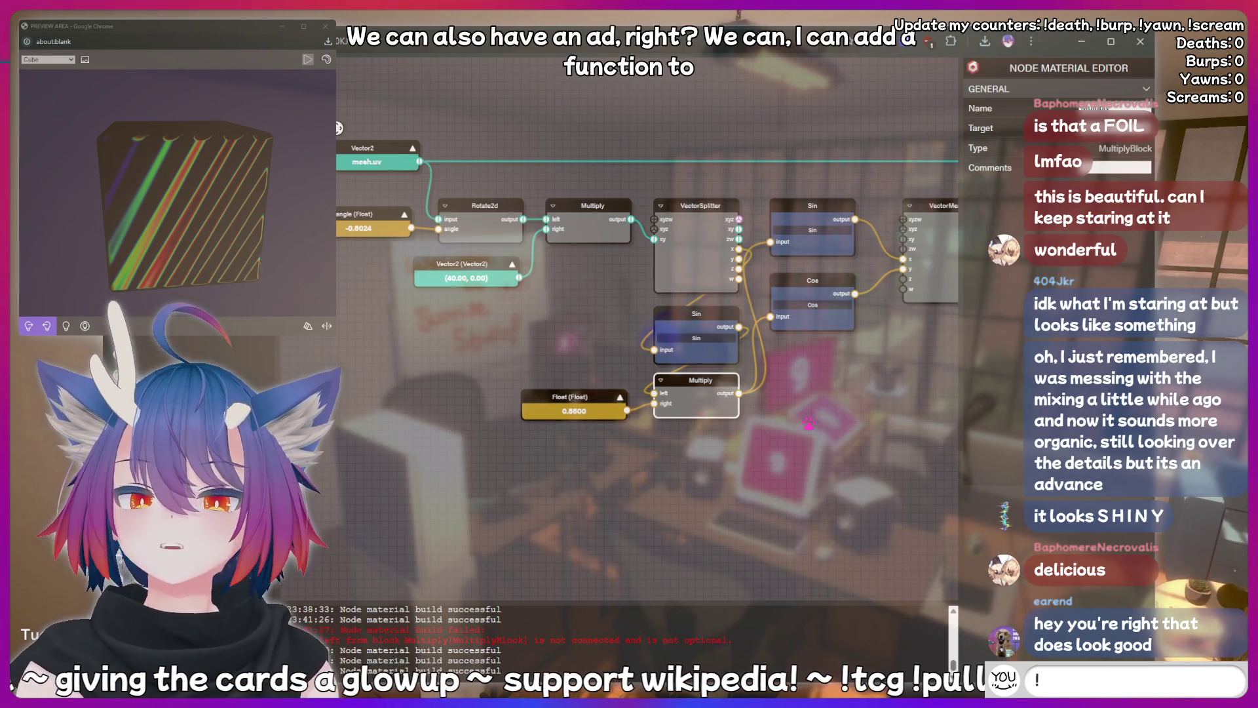
{"action": "type", "text": "!charity"}
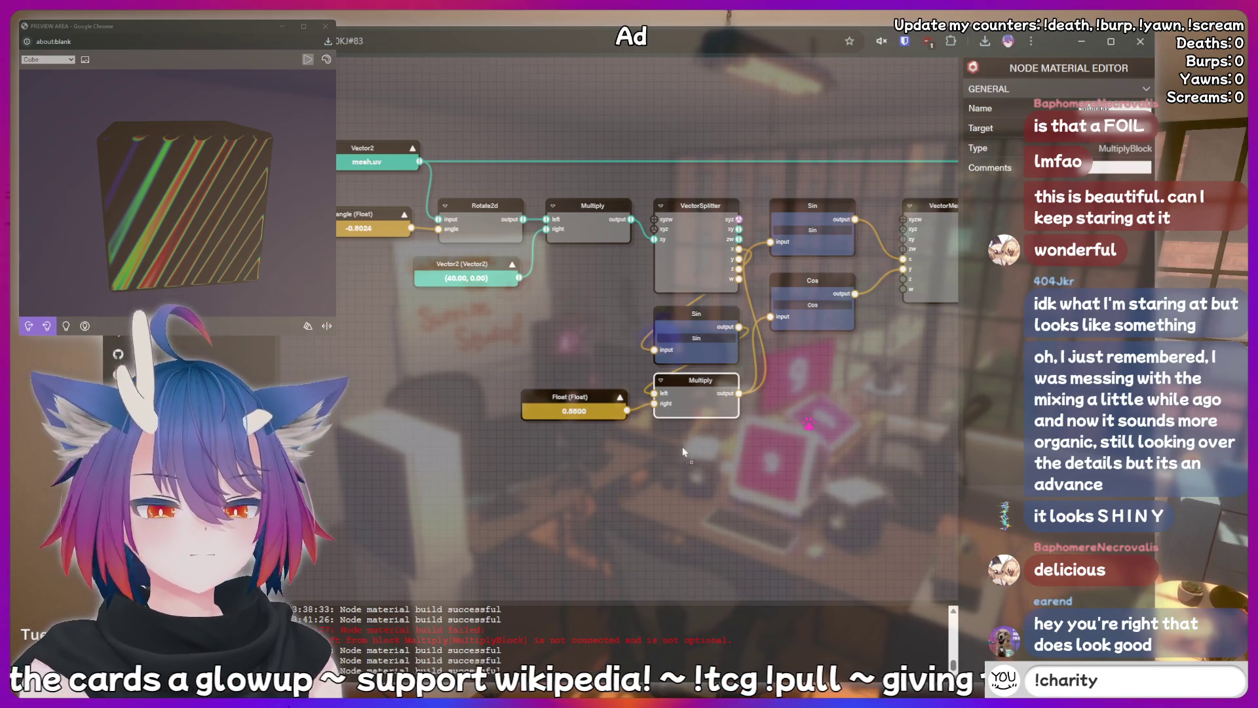
Attach a new 0.0000 Float offset to the Add node and wire Add's output into Sin and Cos.
{"action": "left_click_drag", "start_coordinate": [676, 439], "coordinate": [693, 441]}
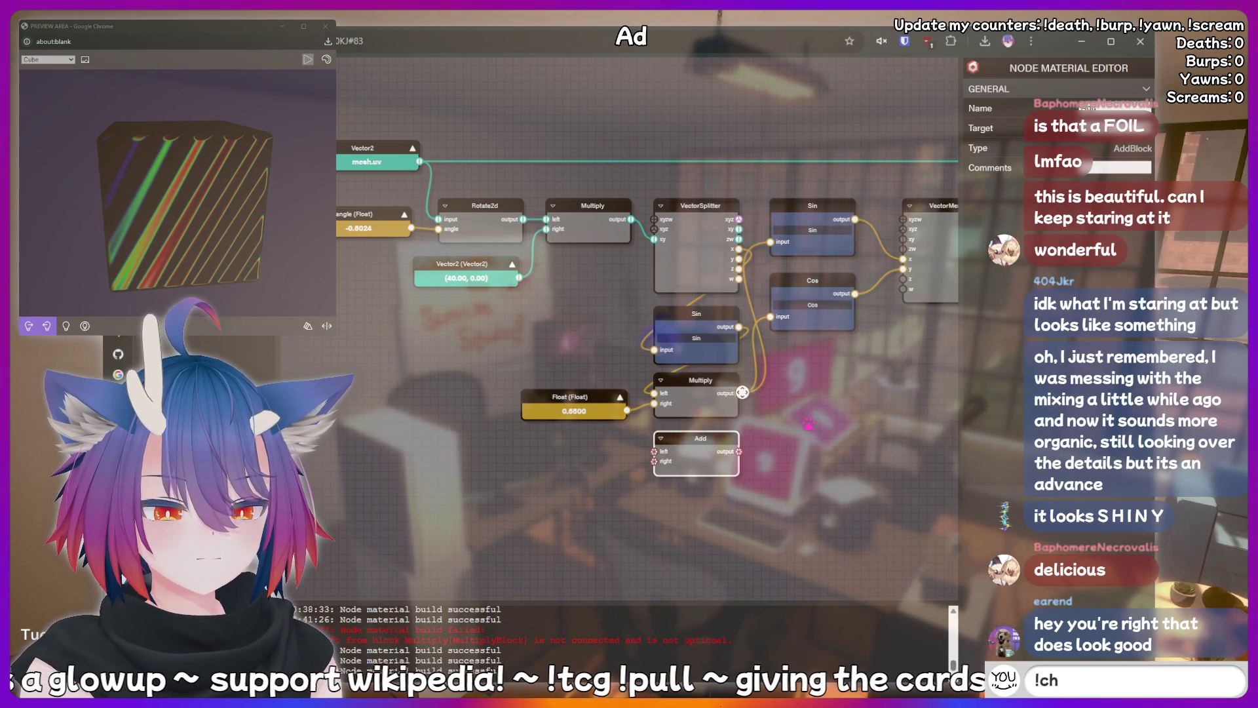
{"action": "left_click", "coordinate": [651, 452]}
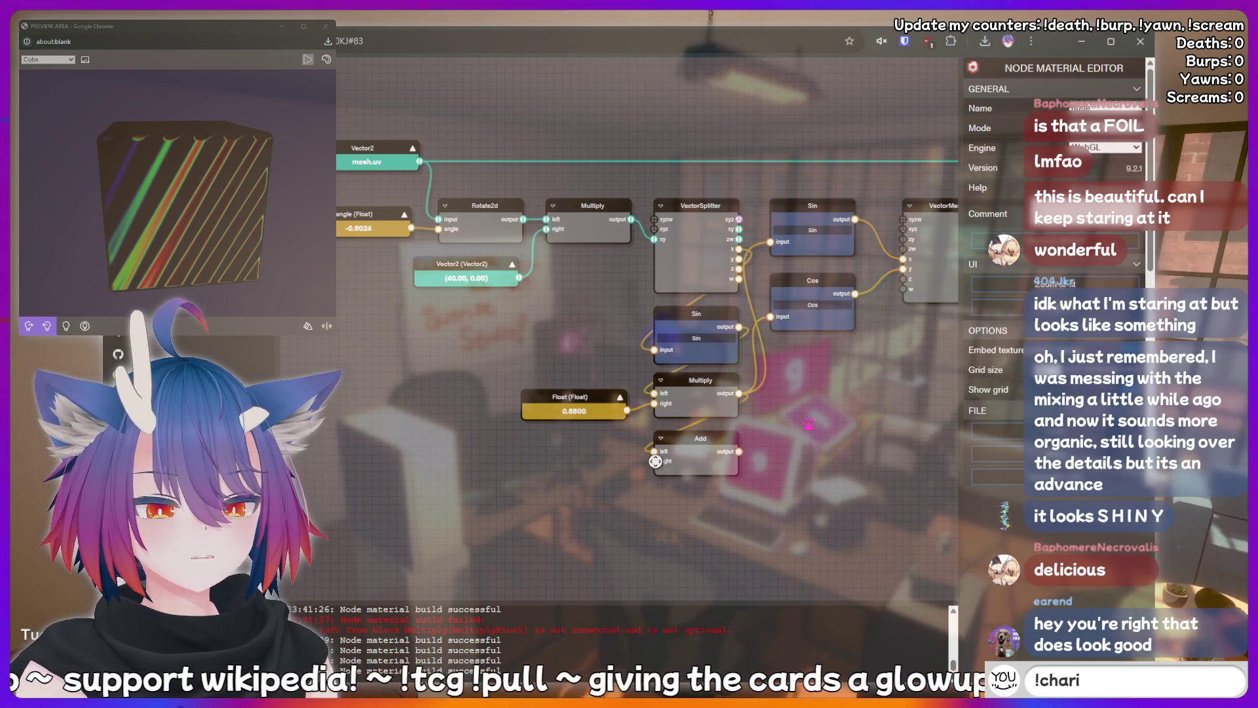
{"action": "left_click_drag", "start_coordinate": [657, 481], "coordinate": [600, 468]}
{"action": "left_click", "coordinate": [591, 457]}
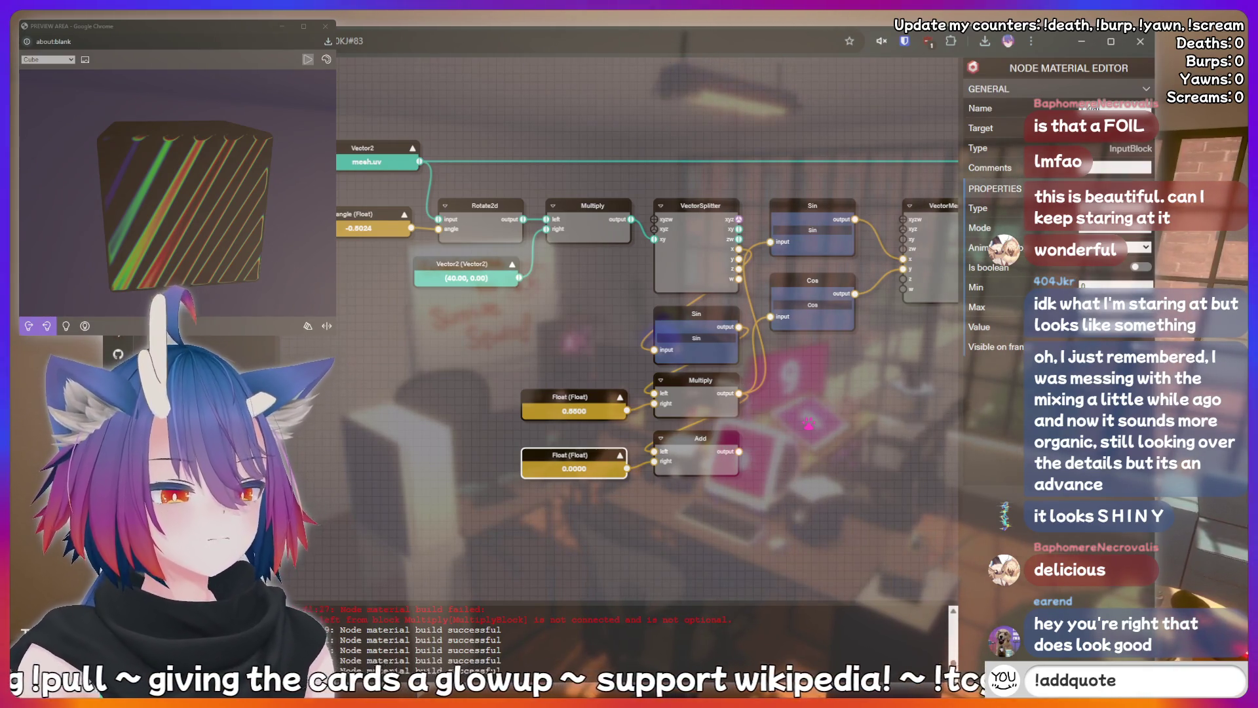
{"action": "type", "text": " I just said s"}
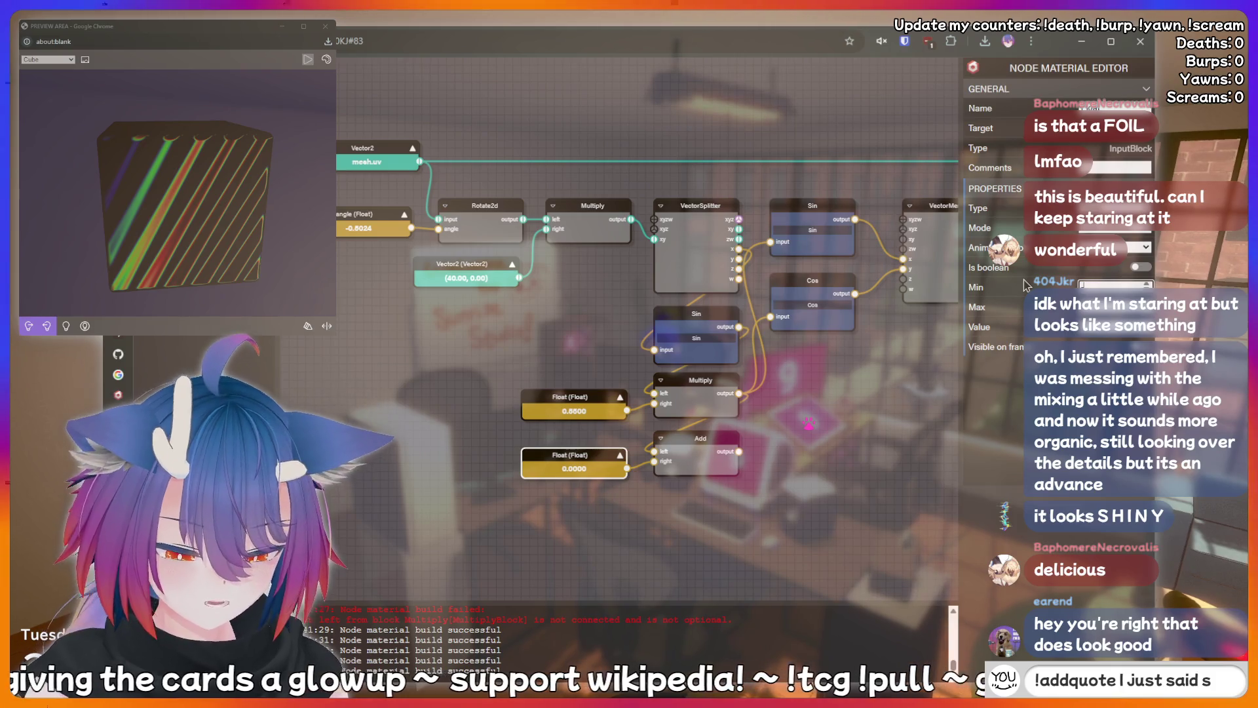
{"action": "type", "text": "omething suss"}
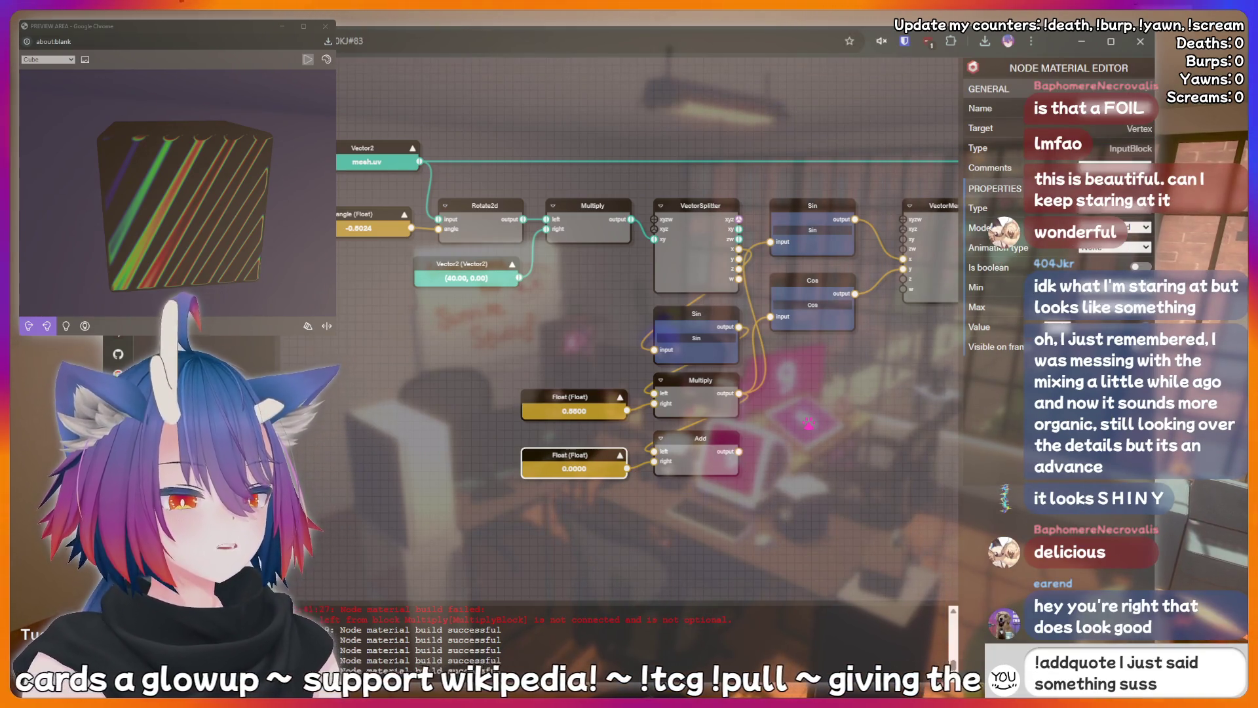
{"action": "type", "text": "y that should be recorded foreve"}
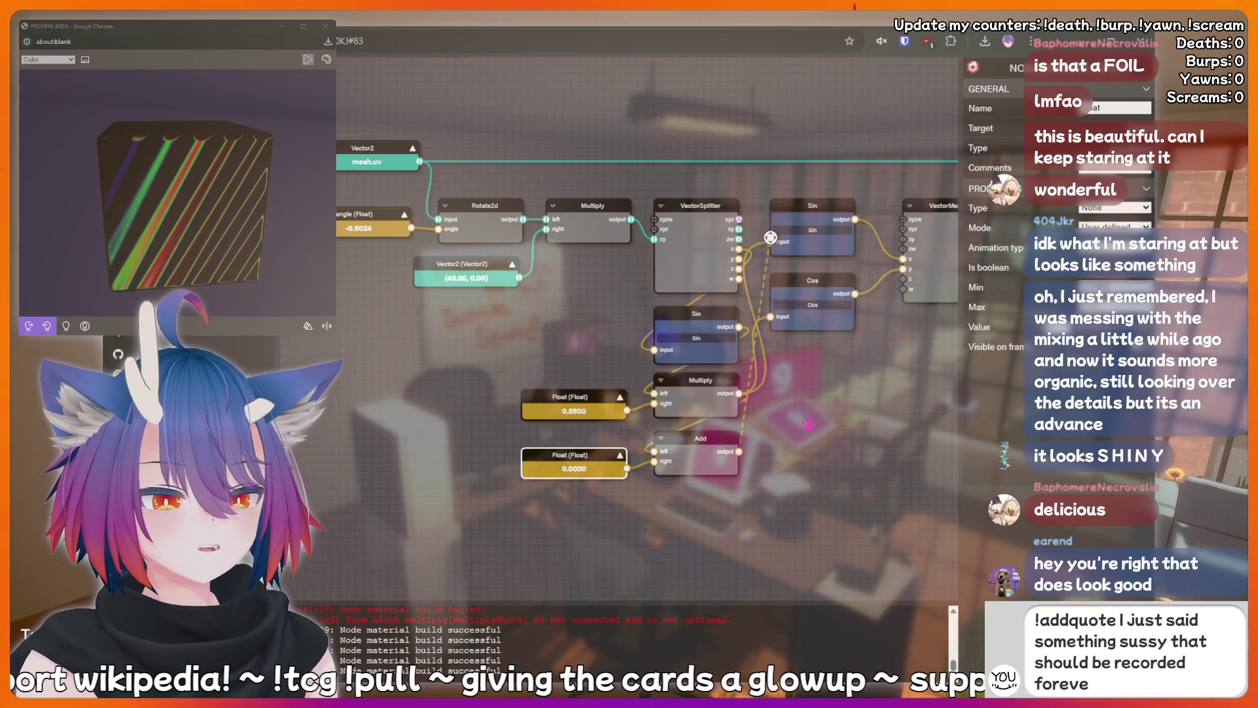
{"action": "left_click_drag", "start_coordinate": [774, 242], "coordinate": [766, 431]}
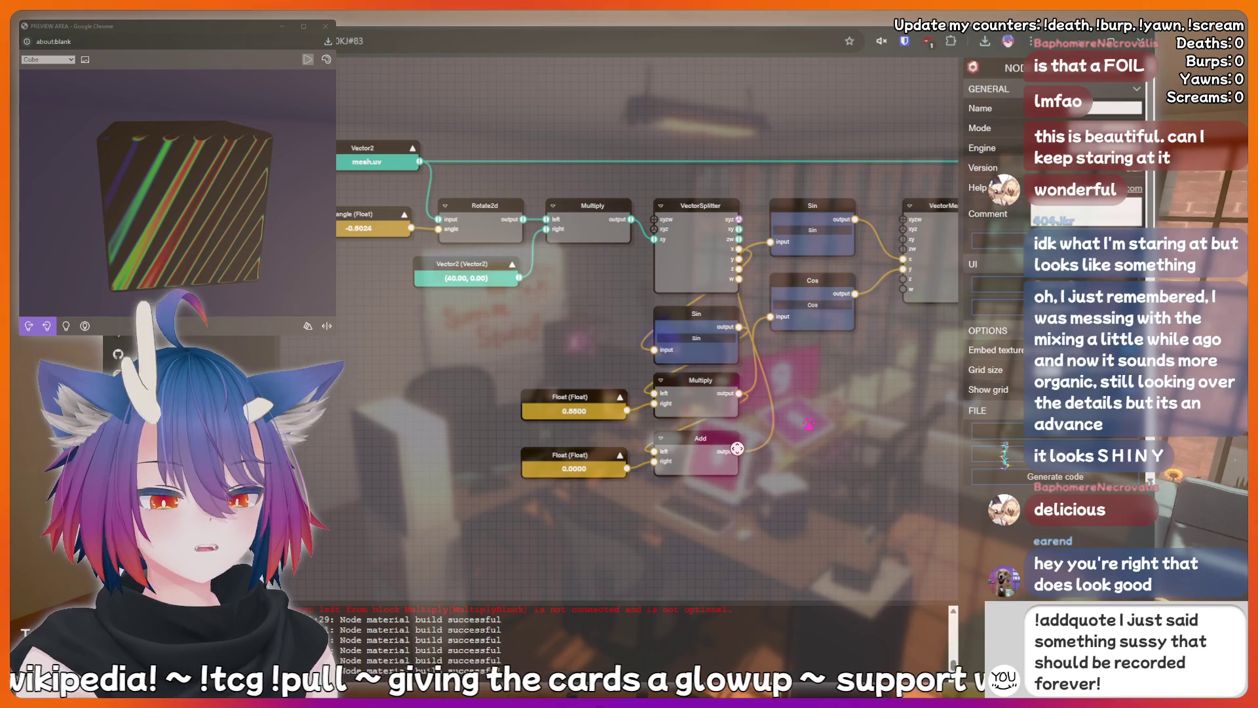
{"action": "left_click_drag", "start_coordinate": [766, 336], "coordinate": [771, 318]}
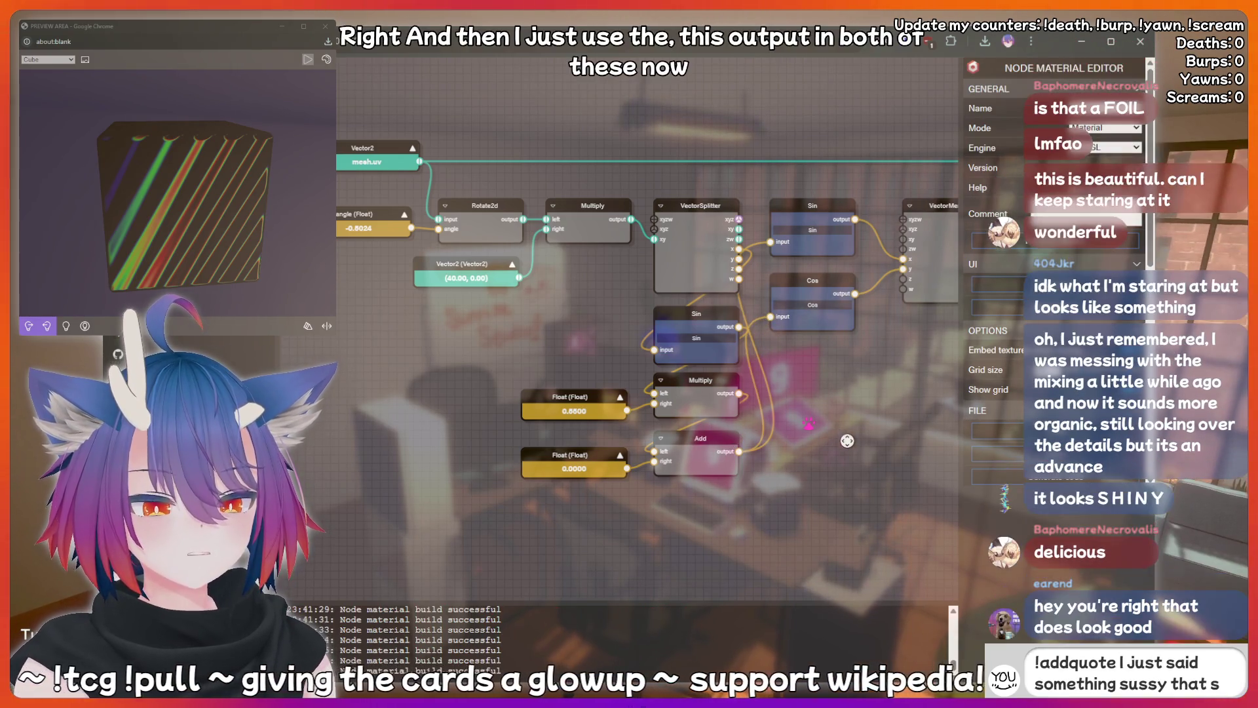
{"action": "left_click_drag", "start_coordinate": [599, 474], "coordinate": [599, 467]}
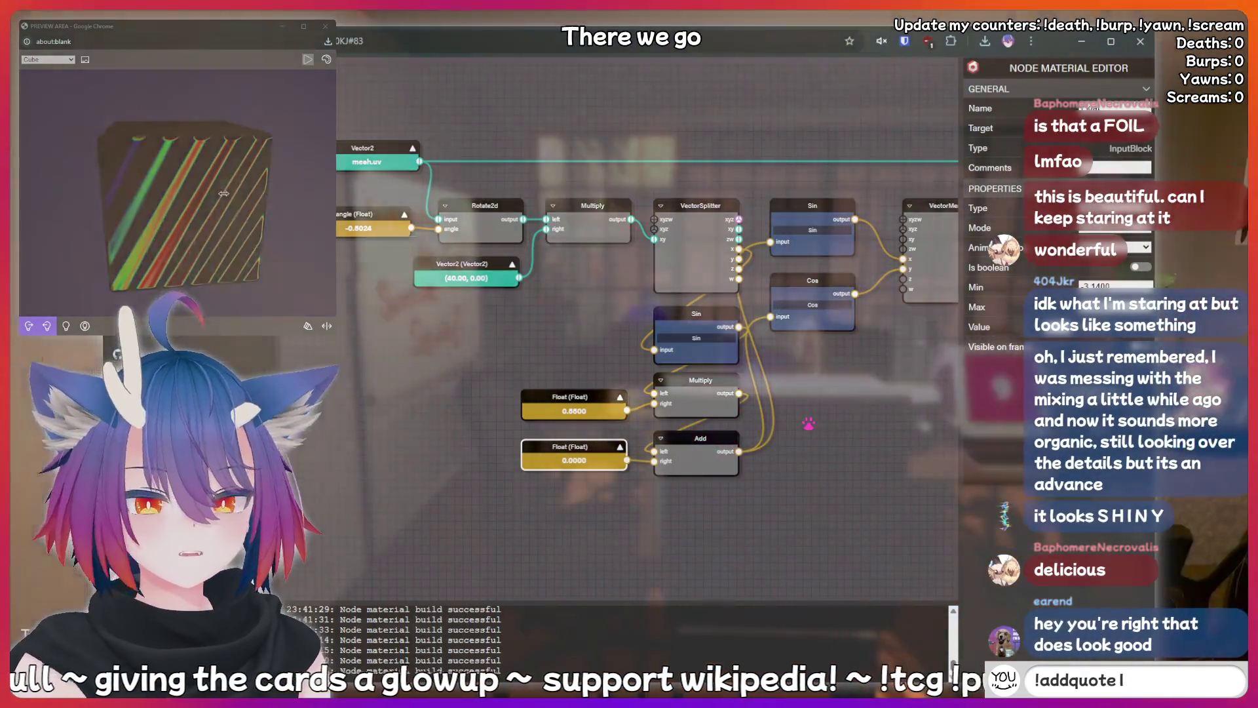
Reduce the stripe-frequency Vector2 to (20.00, 0.00) for wider stripes.
{"action": "left_click", "coordinate": [478, 265]}
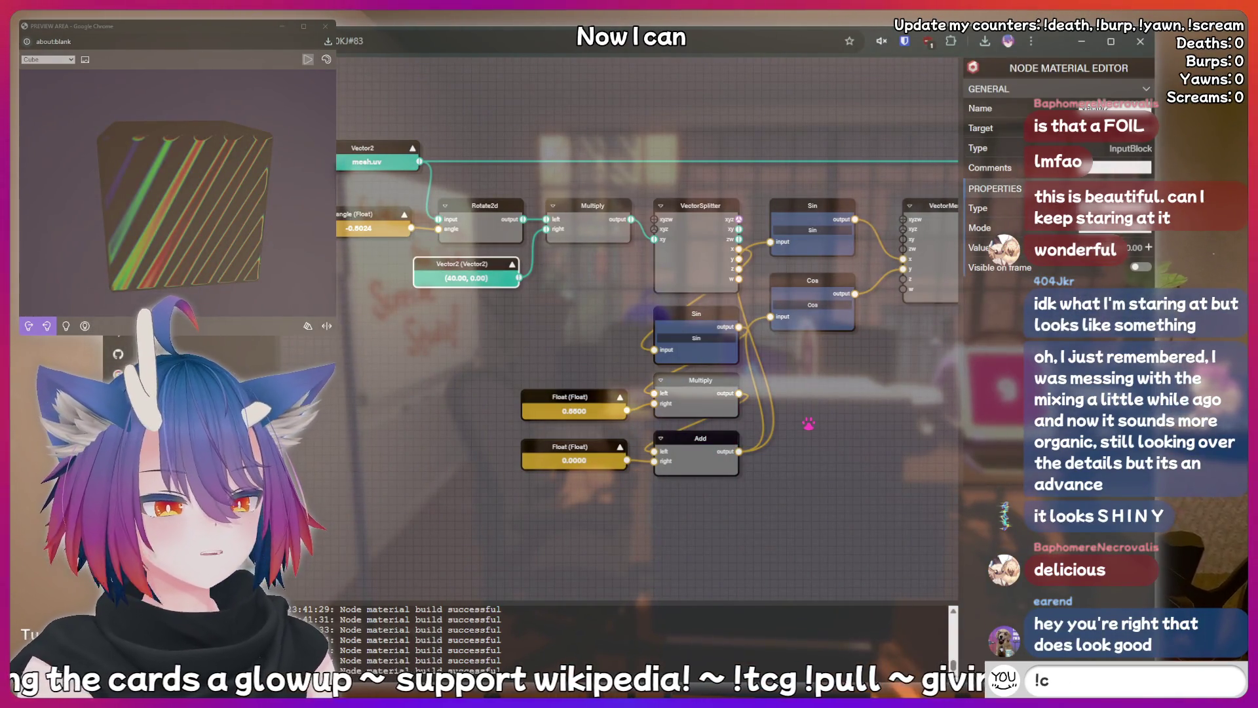
{"action": "left_click", "coordinate": [1148, 248]}
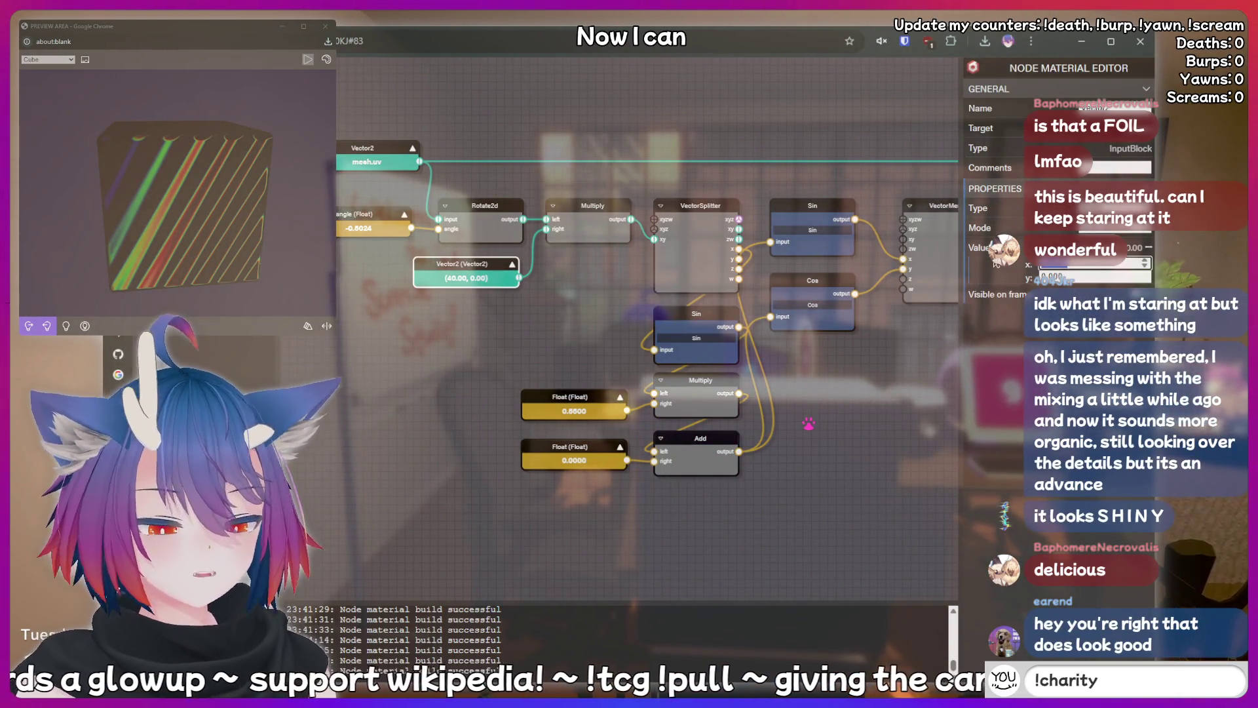
{"action": "left_click_drag", "start_coordinate": [996, 262], "coordinate": [786, 298]}
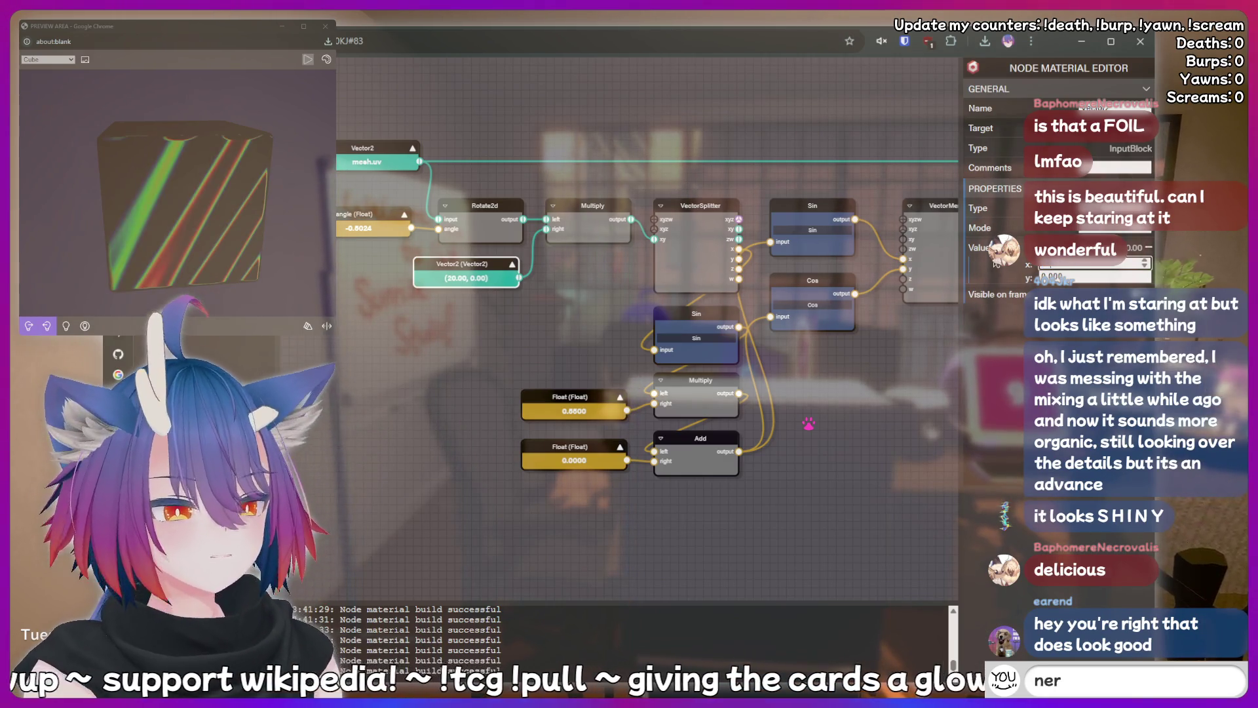
Set the offset Float feeding the Add node to -1.4444 to shift the stripes.
{"action": "left_click_drag", "start_coordinate": [164, 229], "coordinate": [177, 229]}
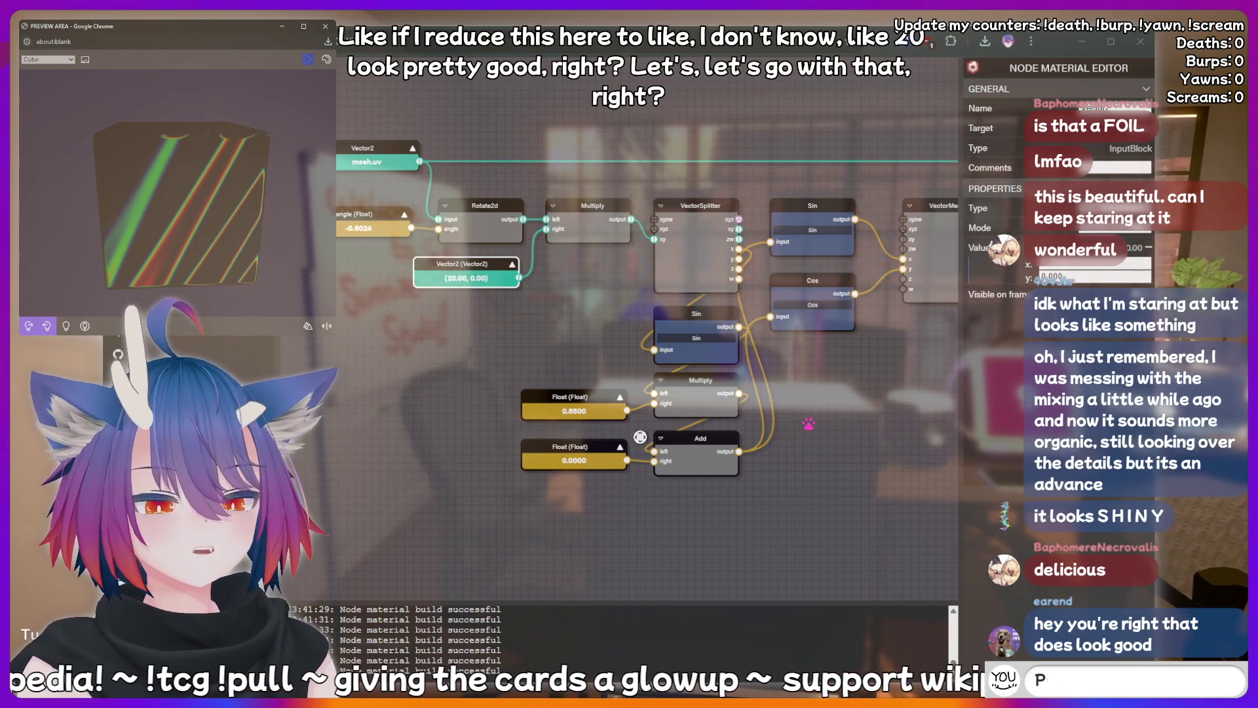
{"action": "left_click", "coordinate": [567, 452]}
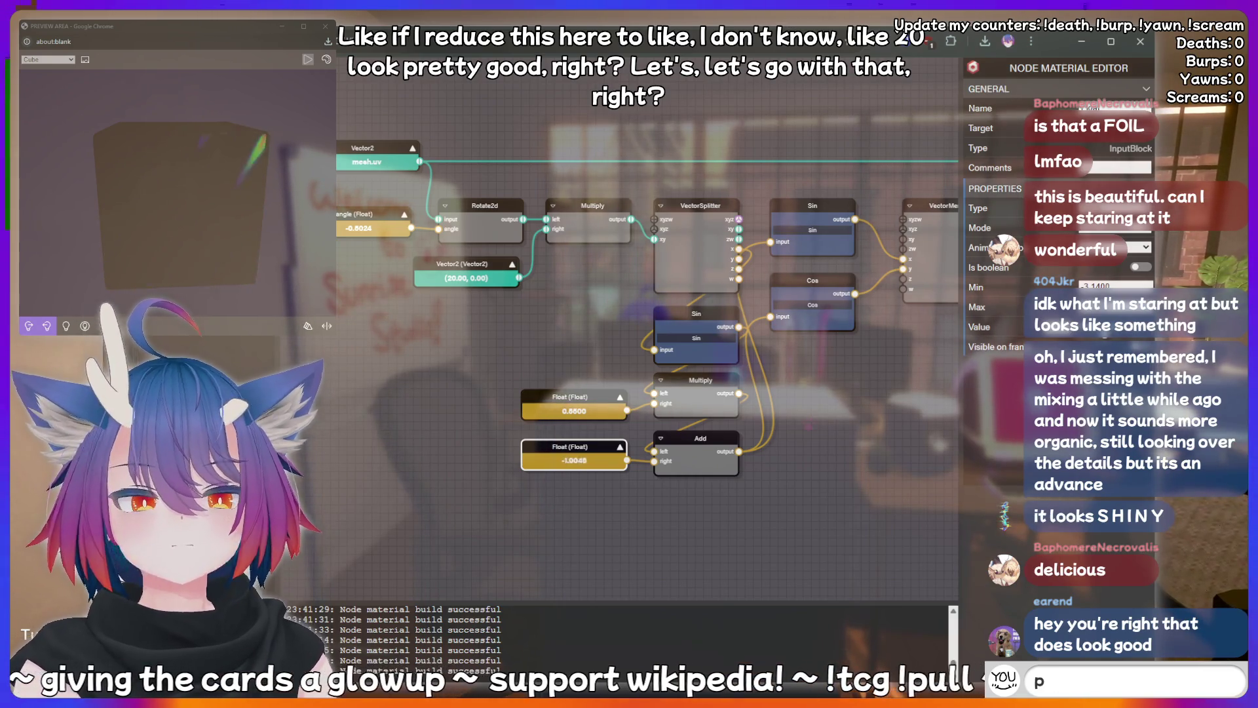
{"action": "type", "text": "eepee poopoo"}
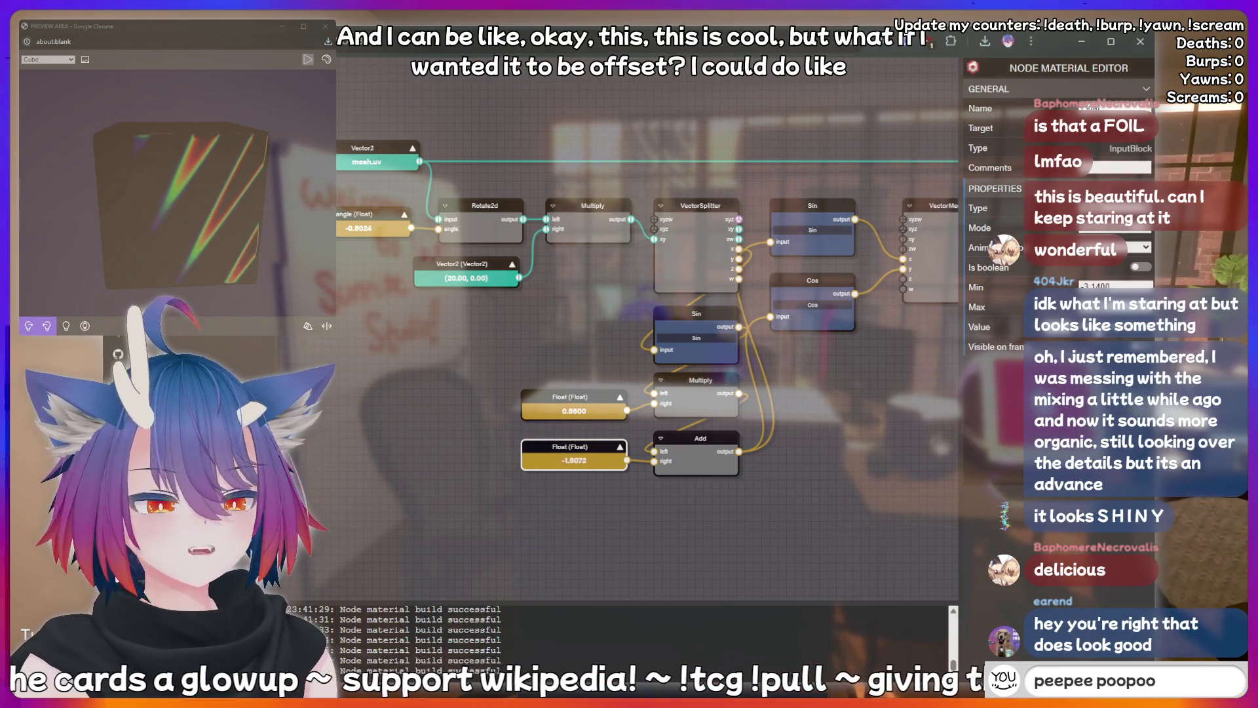
{"action": "key", "text": "BackSpace"}
{"action": "key", "text": "BackSpace"}
{"action": "key", "text": "BackSpace"}
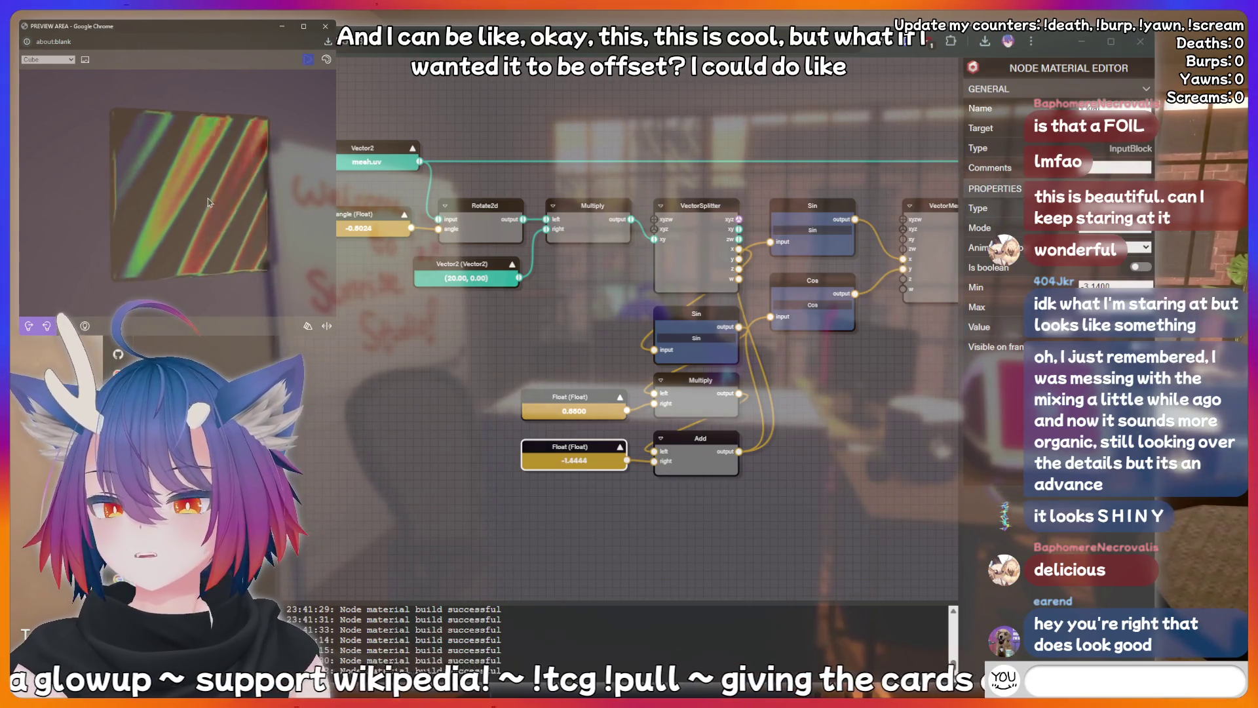
{"action": "type", "text": "!addquot"}
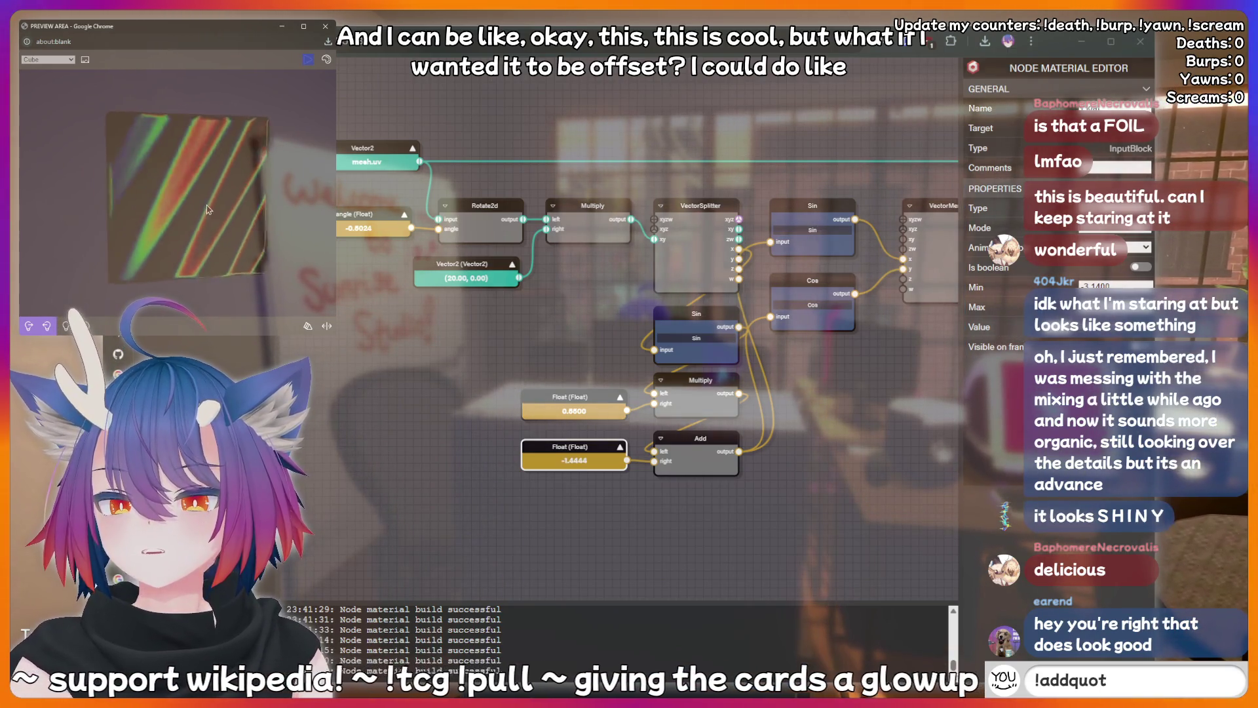
{"action": "type", "text": "e I just said"}
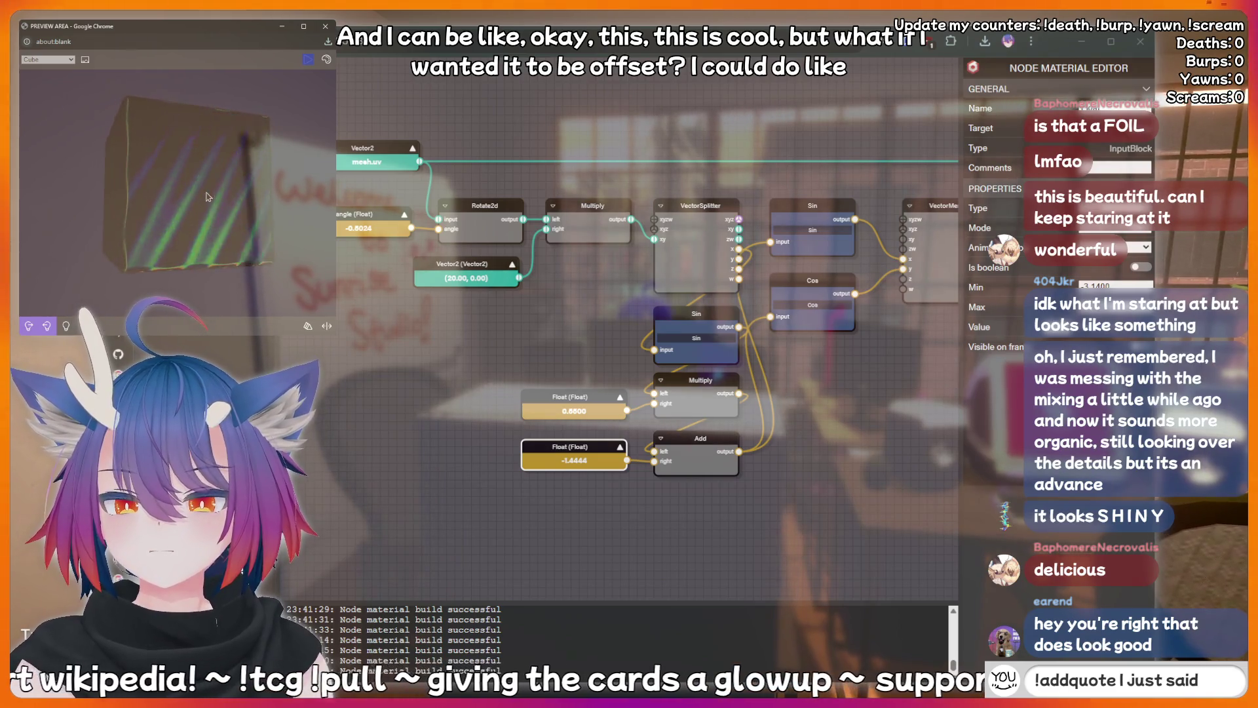
{"action": "type", "text": " something su"}
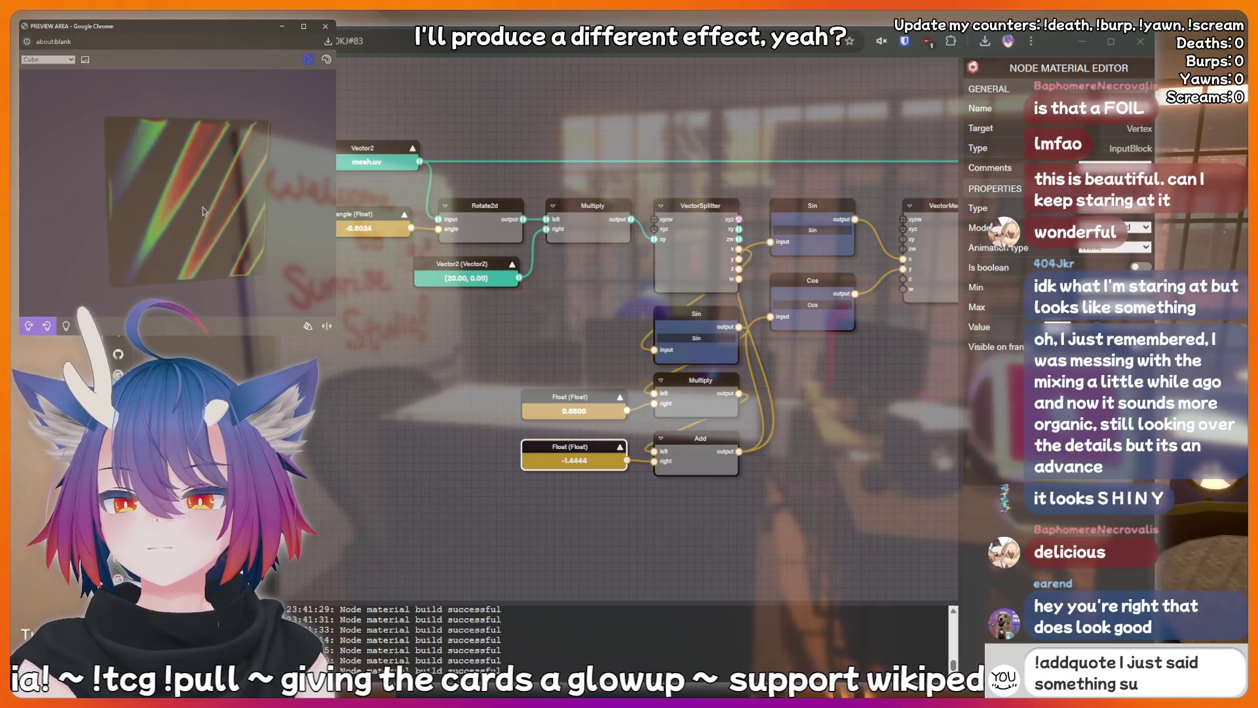
{"action": "type", "text": "ssy that shou"}
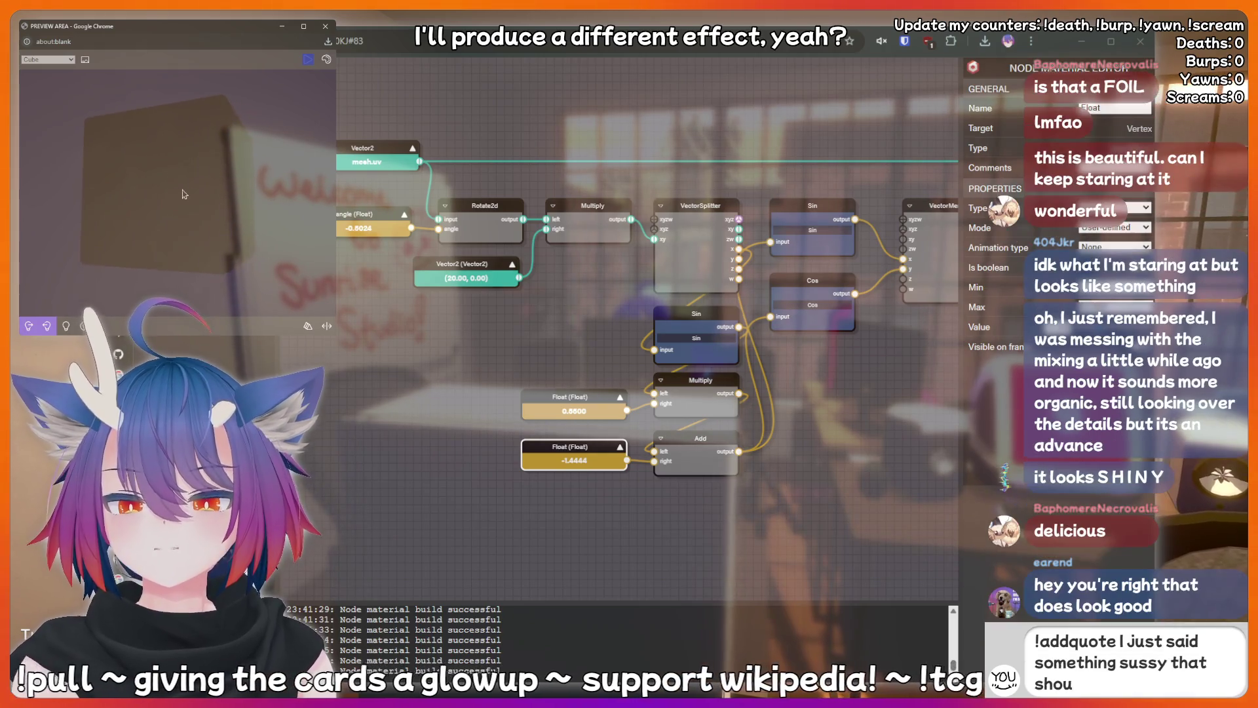
{"action": "type", "text": "ld be record"}
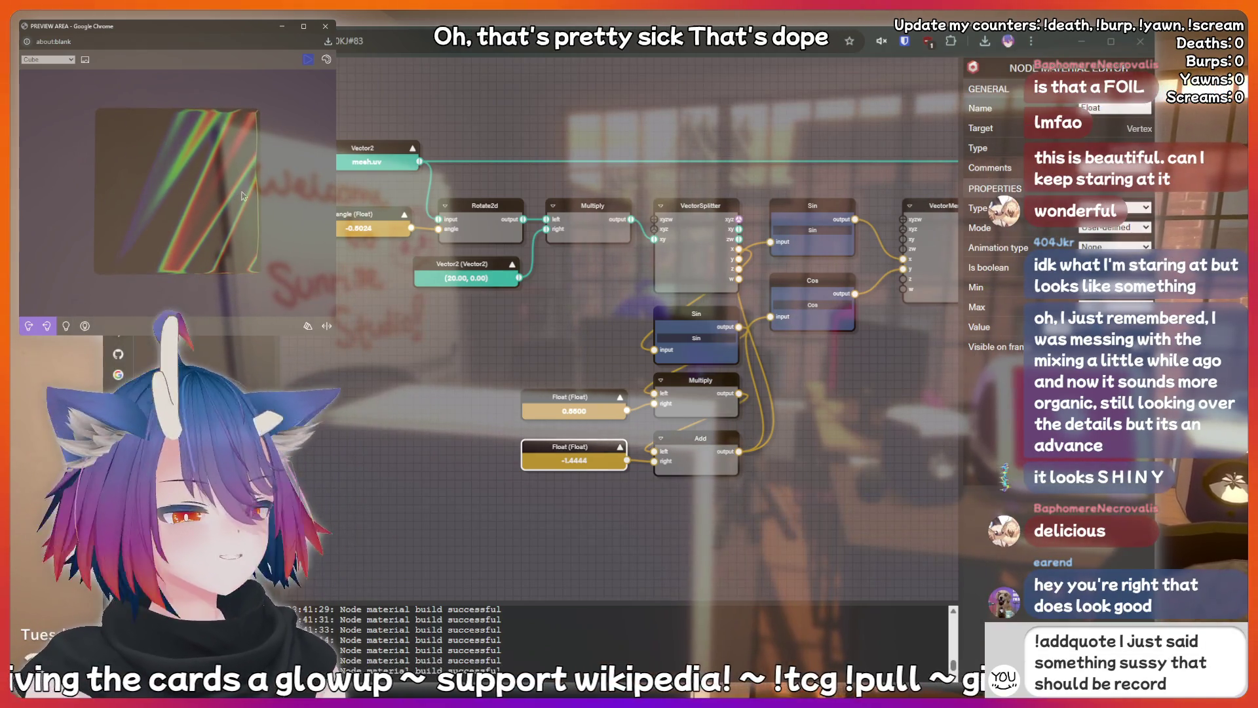
{"action": "type", "text": "ed forever!"}
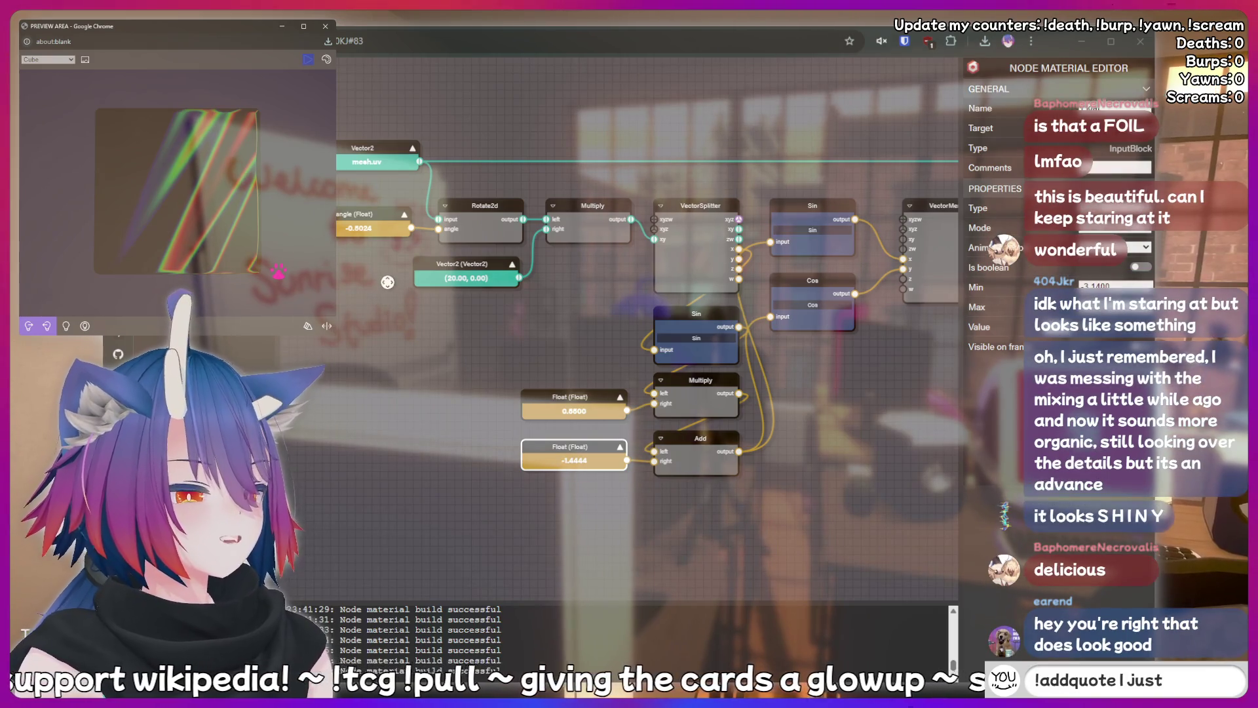
{"action": "left_click", "coordinate": [573, 335]}
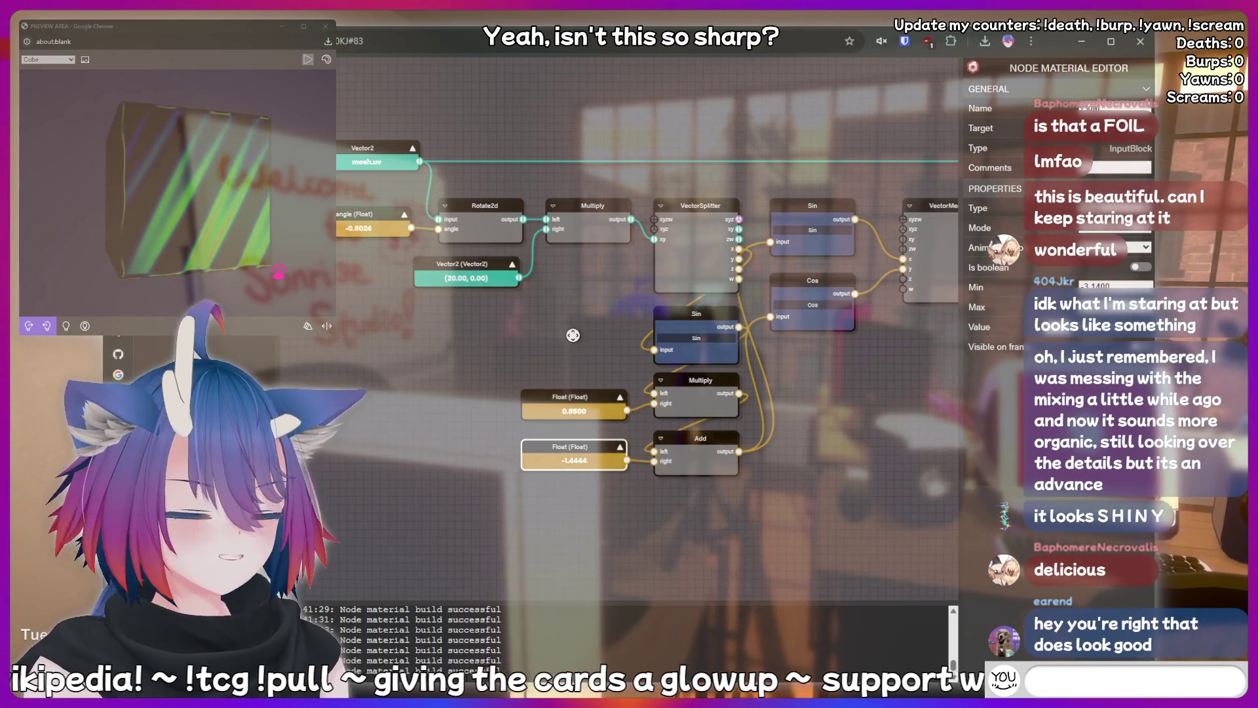
Zoom out and pan the canvas to show the texture and lighting nodes alongside the stripe chain.
{"action": "left_click", "coordinate": [573, 335]}
{"action": "scroll", "coordinate": [573, 335], "scroll_direction": "down", "scroll_amount": 5}
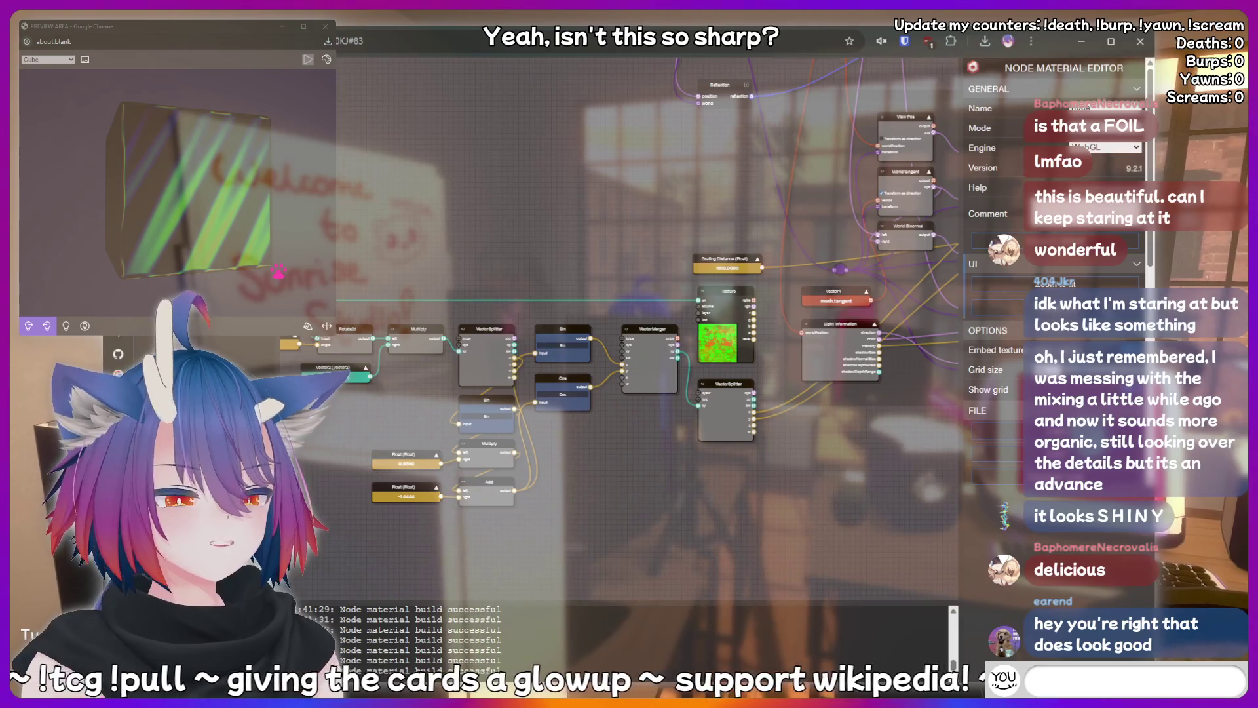
{"action": "scroll", "coordinate": [990, 262], "scroll_direction": "down", "scroll_amount": 3}
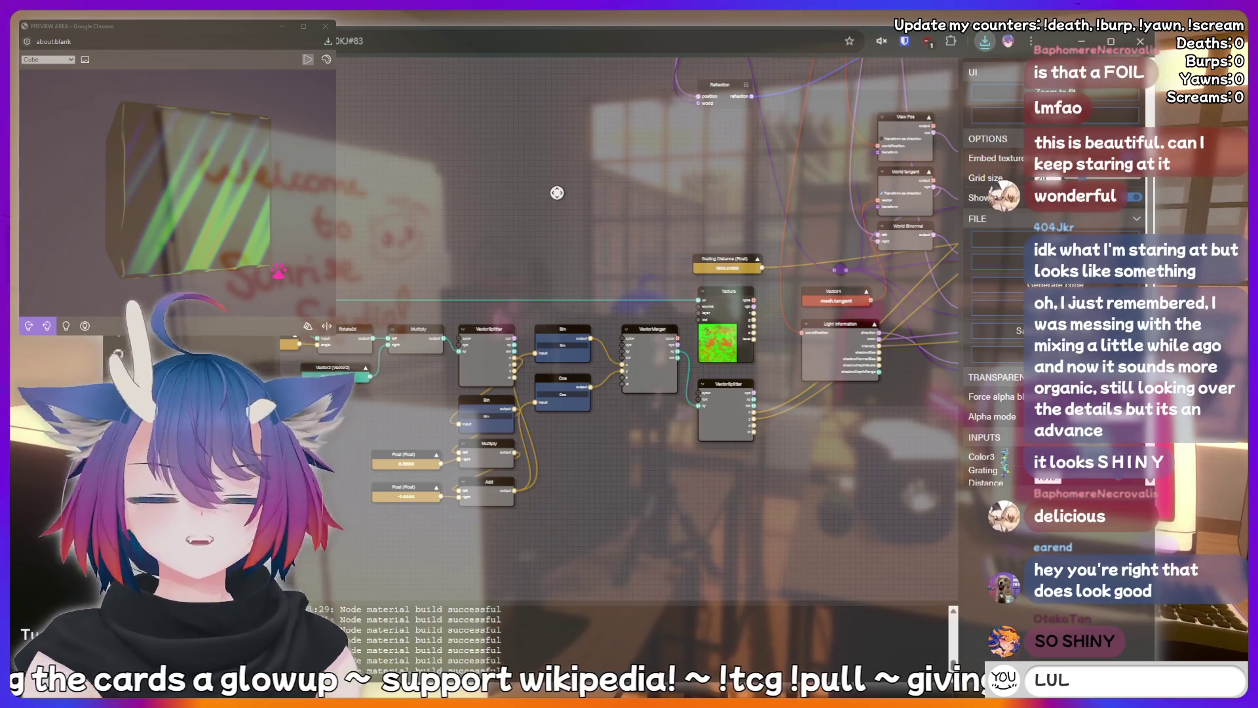
{"action": "mouse_move", "coordinate": [557, 193]}
{"action": "left_mouse_down"}
{"action": "mouse_move", "coordinate": [558, 232]}
{"action": "mouse_move", "coordinate": [595, 218]}
{"action": "mouse_move", "coordinate": [576, 211]}
{"action": "mouse_move", "coordinate": [661, 198]}
{"action": "left_mouse_up"}
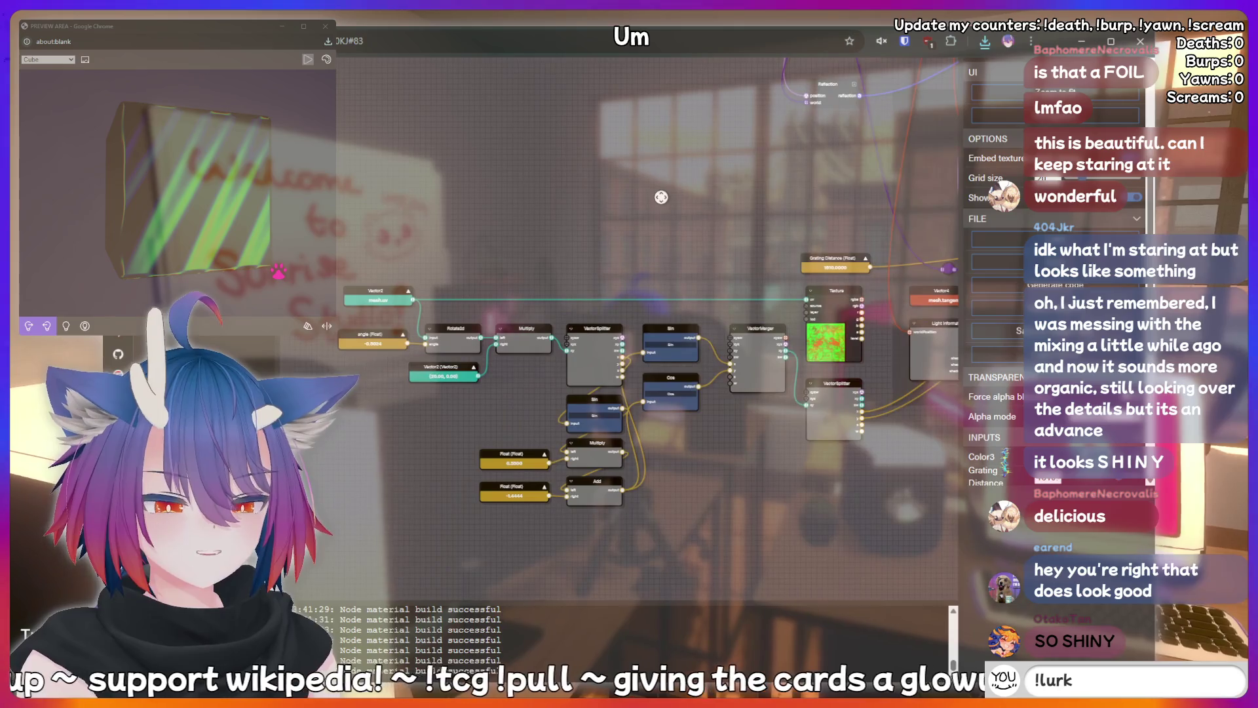
{"action": "mouse_move", "coordinate": [739, 204]}
{"action": "left_mouse_down"}
{"action": "mouse_move", "coordinate": [534, 322]}
{"action": "mouse_move", "coordinate": [349, 318]}
{"action": "mouse_move", "coordinate": [315, 439]}
{"action": "mouse_move", "coordinate": [481, 274]}
{"action": "left_mouse_up"}
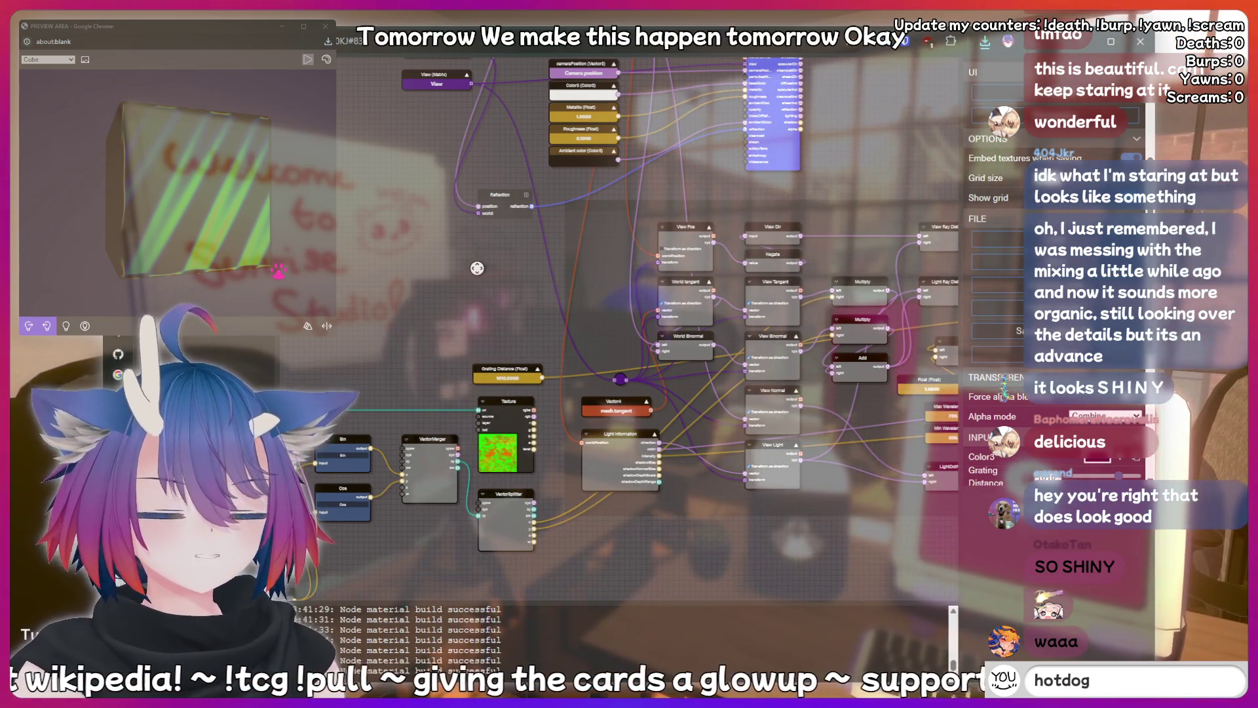
{"action": "left_click_drag", "start_coordinate": [437, 272], "coordinate": [442, 261]}
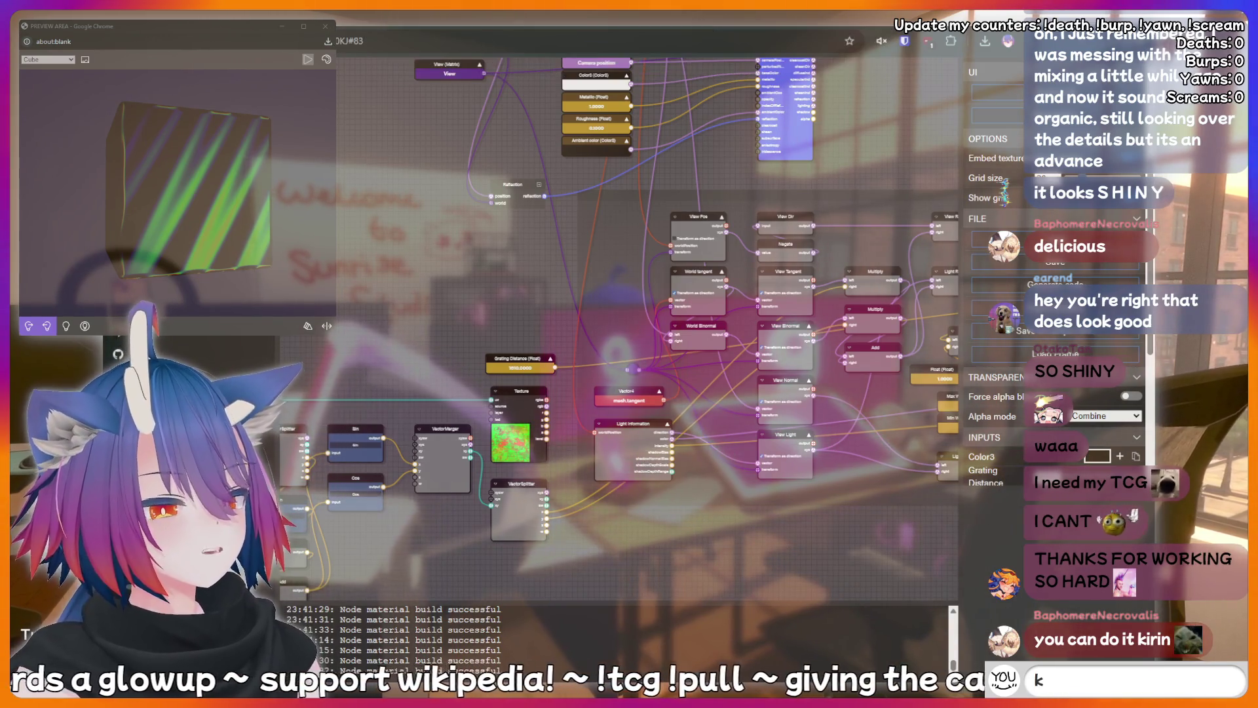
{"action": "type", "text": "kirin is a bottom"}
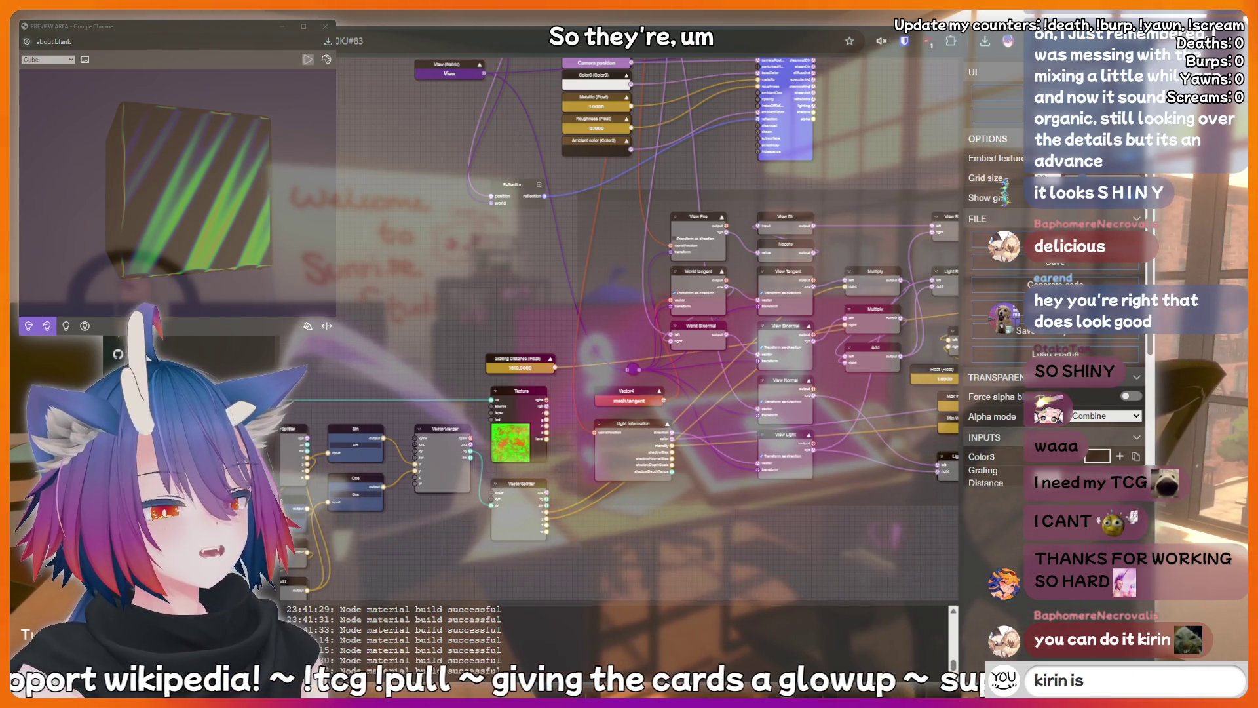
{"action": "key", "text": "Return"}
{"action": "type", "text": "!lurk"}
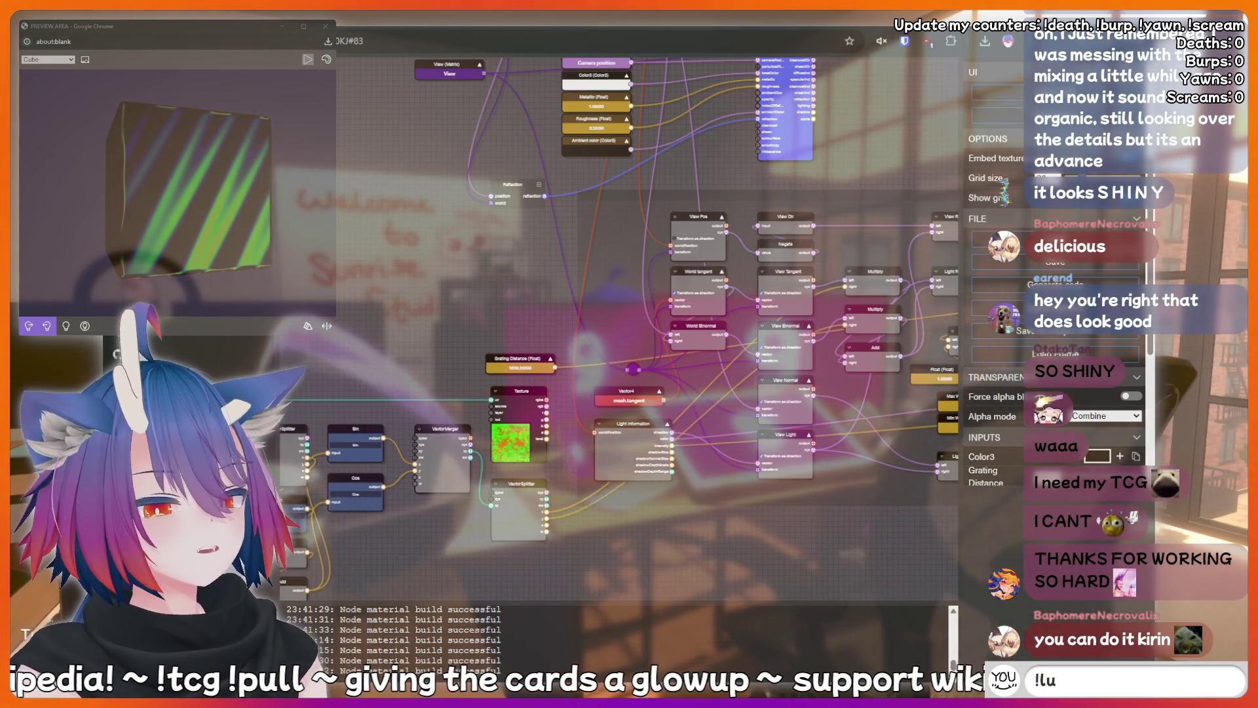
{"action": "key", "text": "Return"}
{"action": "type", "text": "!"}
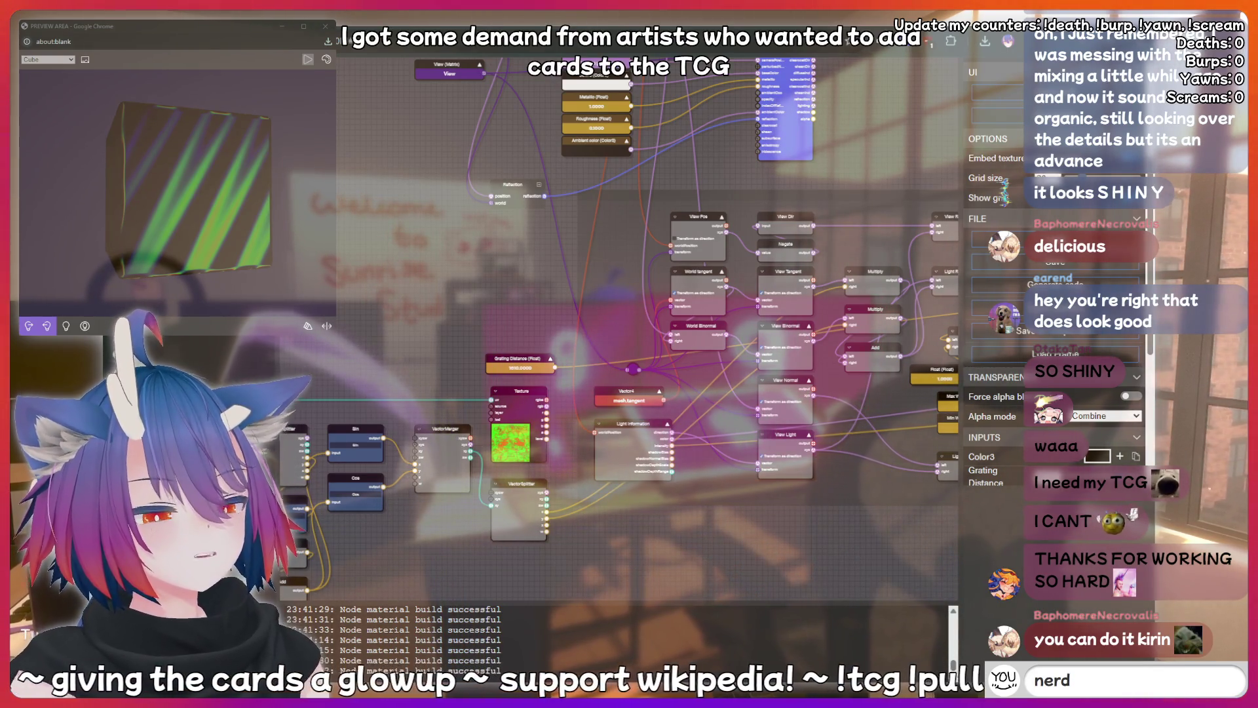
{"action": "key", "text": "Return"}
{"action": "type", "text": "add"}
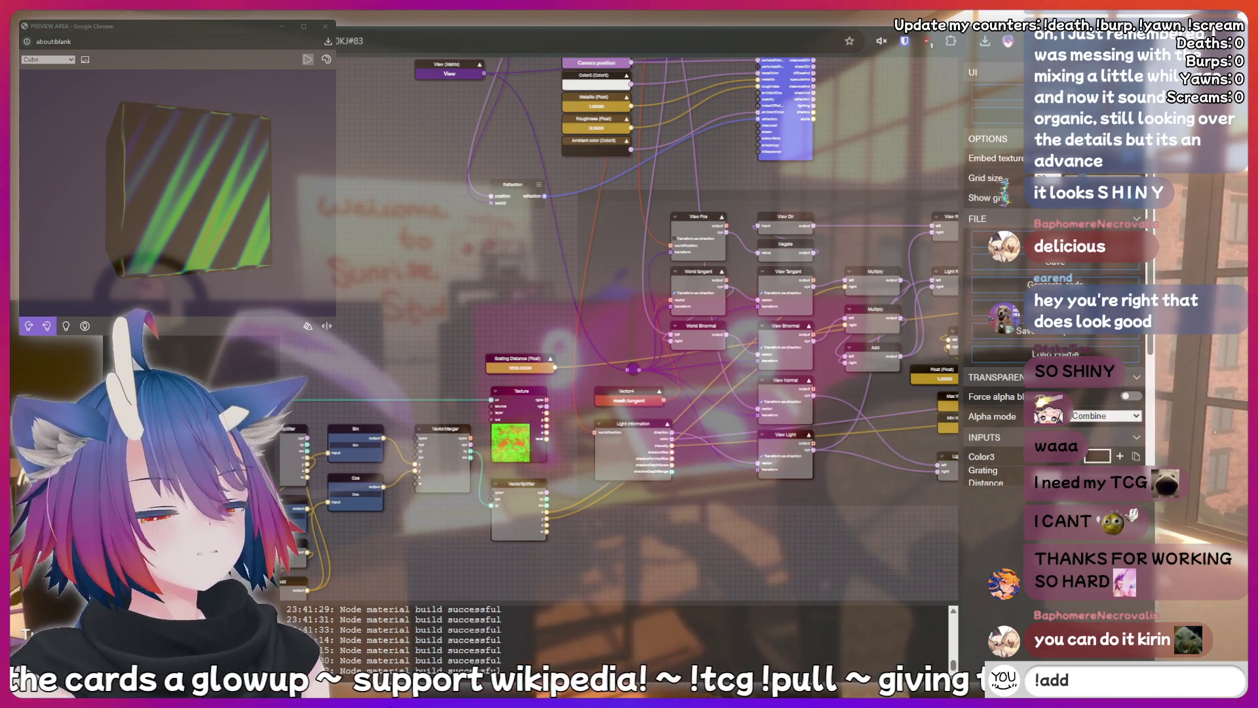
{"action": "type", "text": "quoust"}
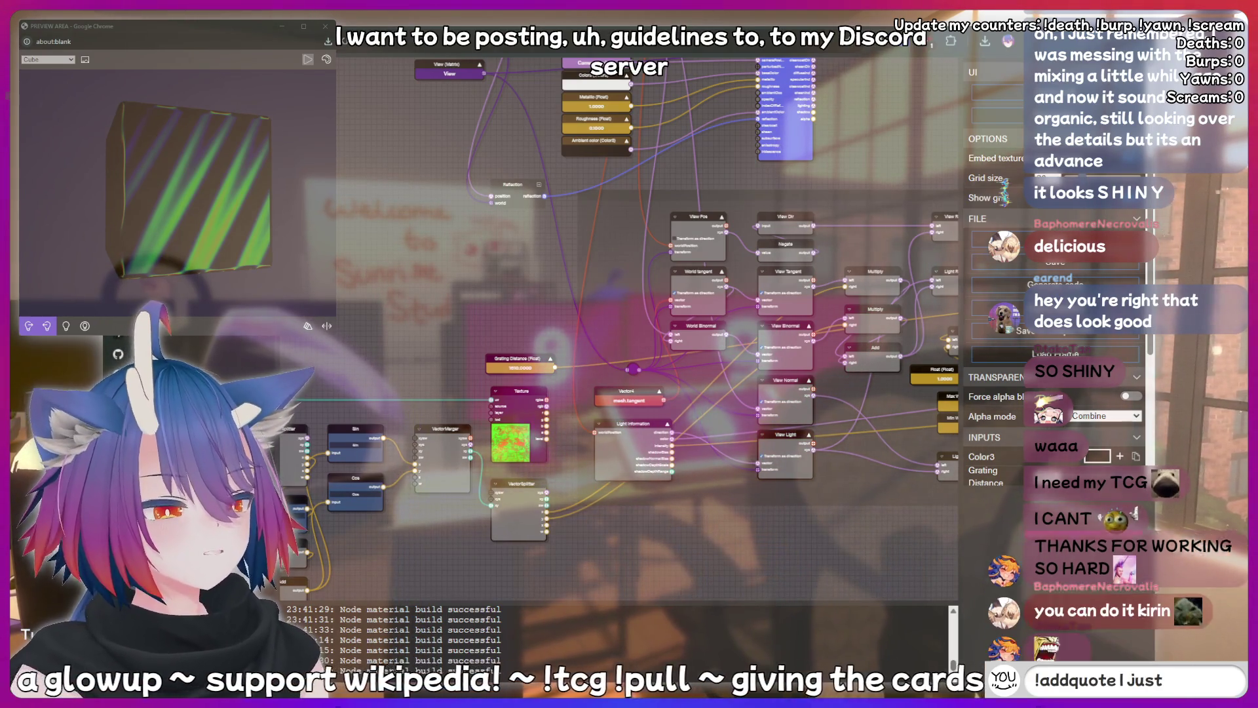
{"action": "type", "text": " said something sussy that"}
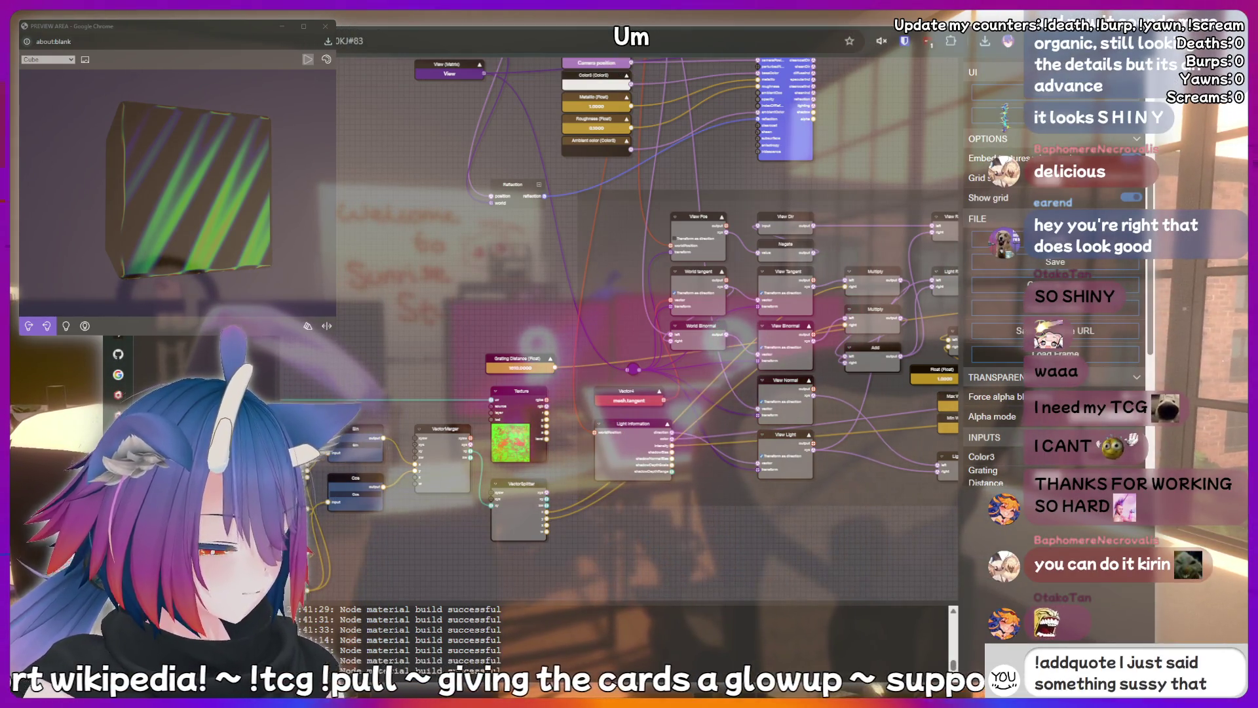
{"action": "type", "text": " should be re"}
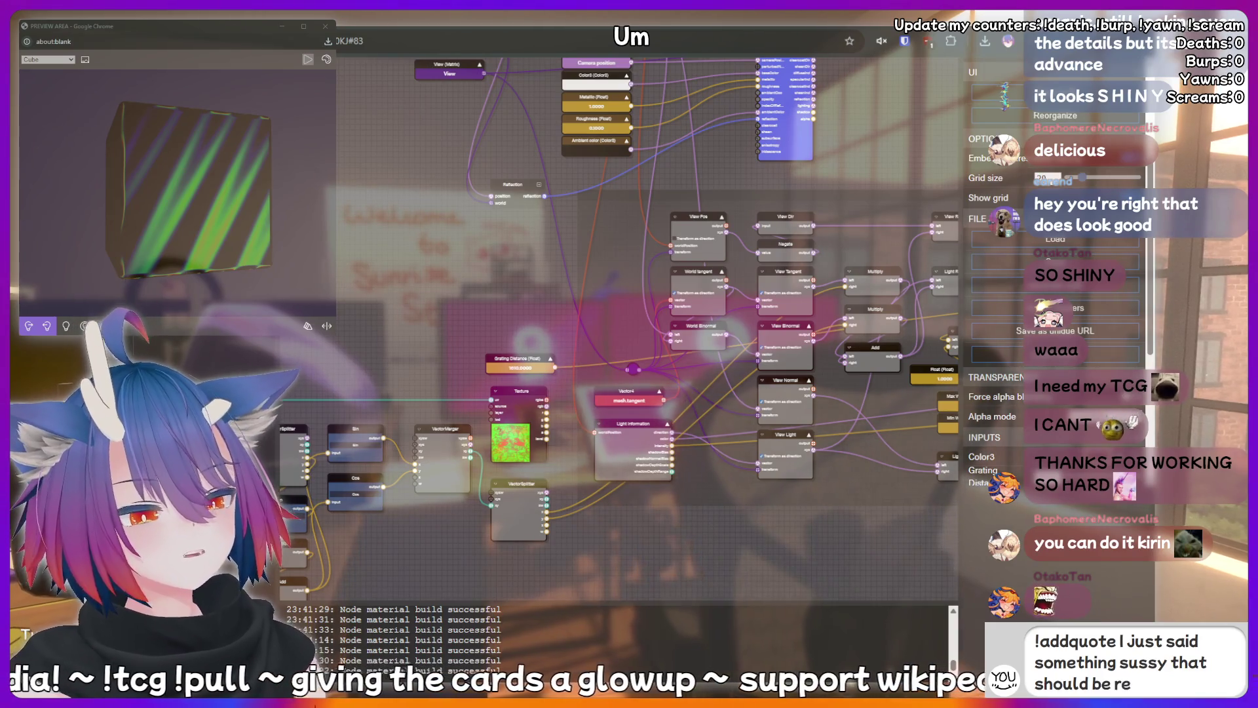
{"action": "type", "text": "corded foreve"}
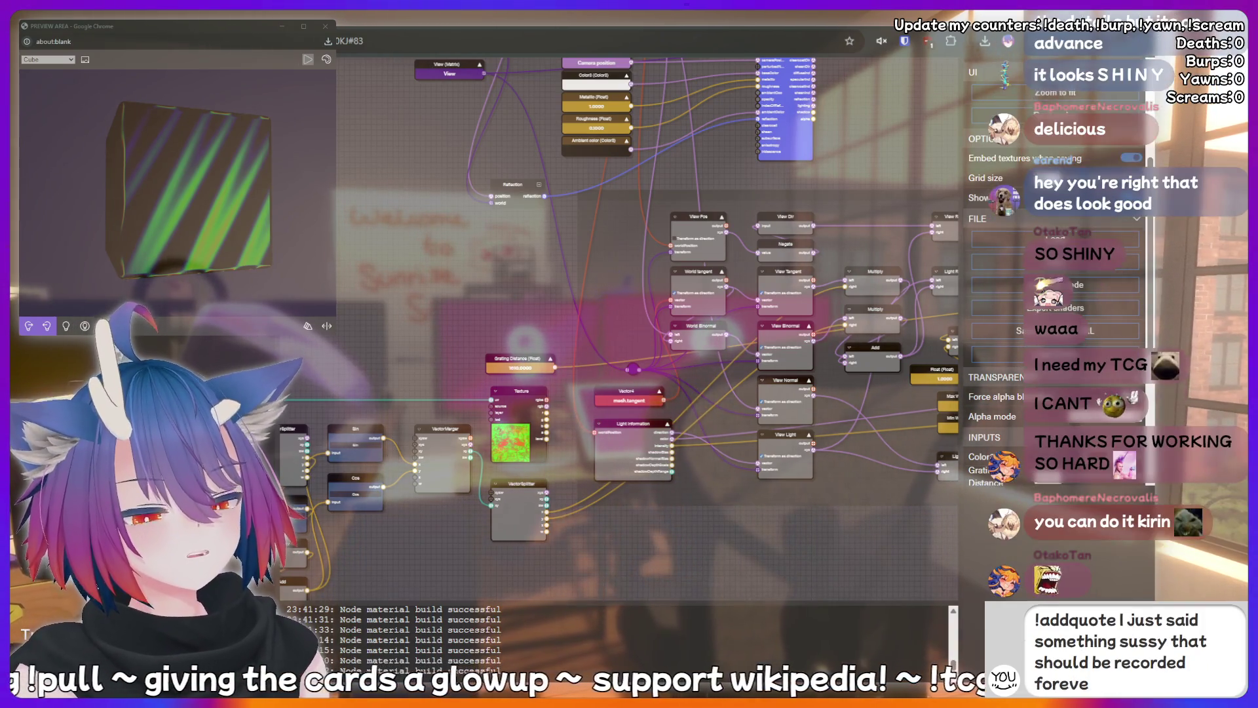
{"action": "type", "text": "r!"}
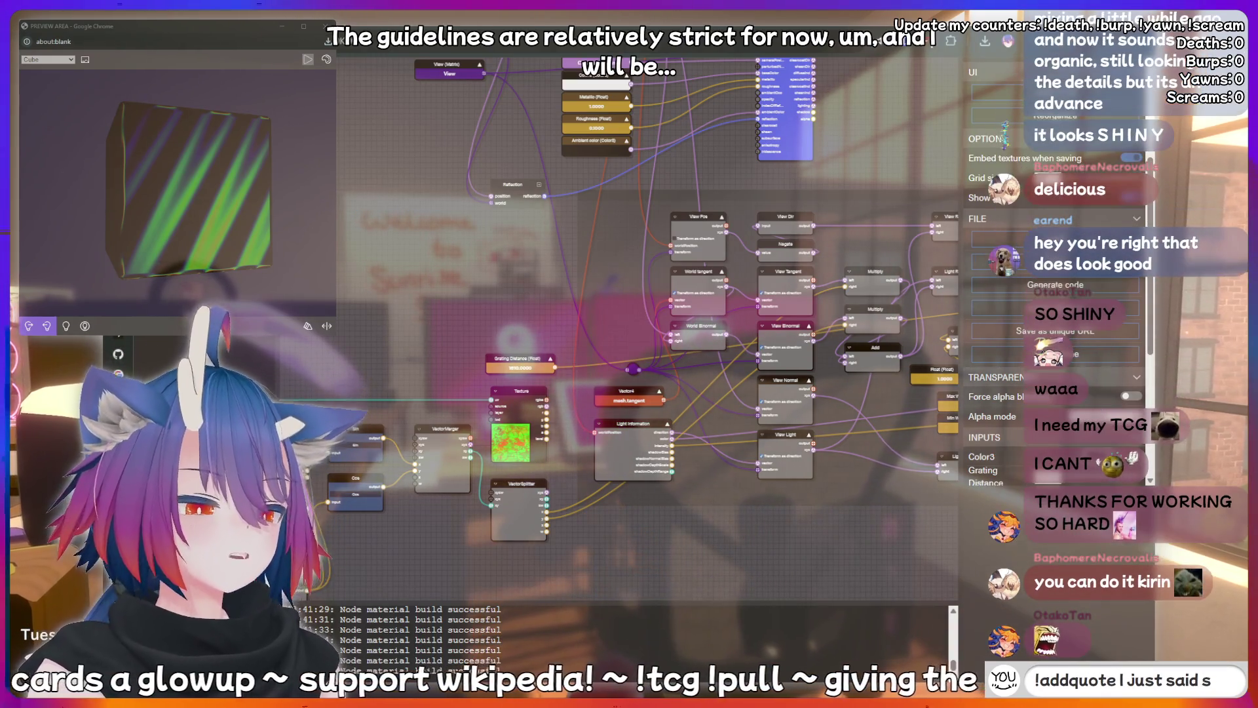
{"action": "key", "text": "BackSpace"}
{"action": "key", "text": "BackSpace"}
{"action": "key", "text": "BackSpace"}
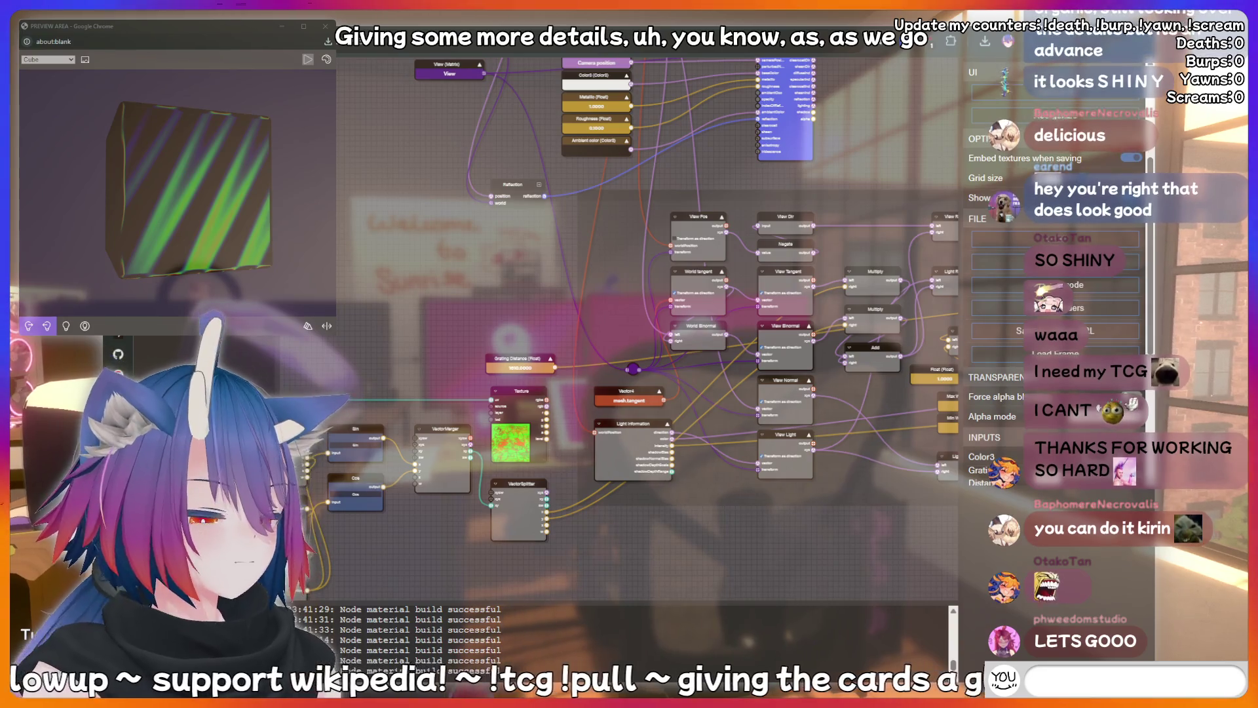
{"action": "type", "text": "!charity"}
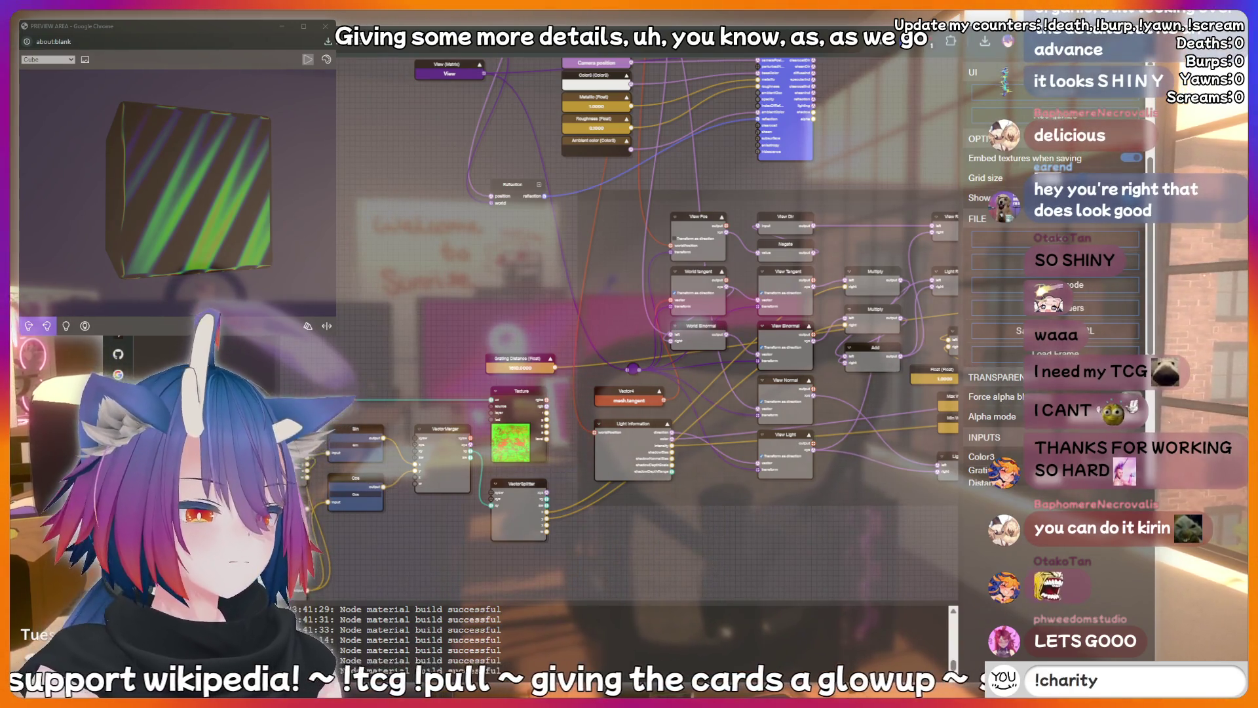
{"action": "key", "text": "BackSpace"}
{"action": "key", "text": "BackSpace"}
{"action": "key", "text": "BackSpace"}
{"action": "type", "text": "t"}
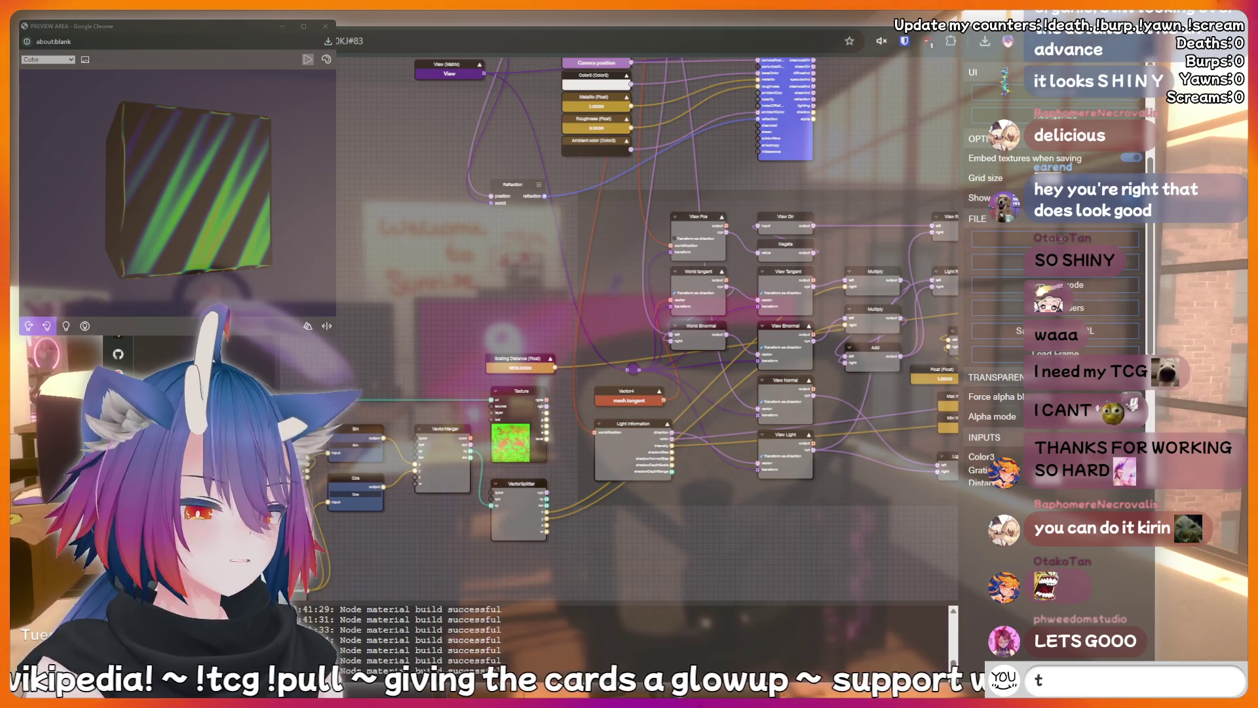
{"action": "type", "text": "hinking hard"}
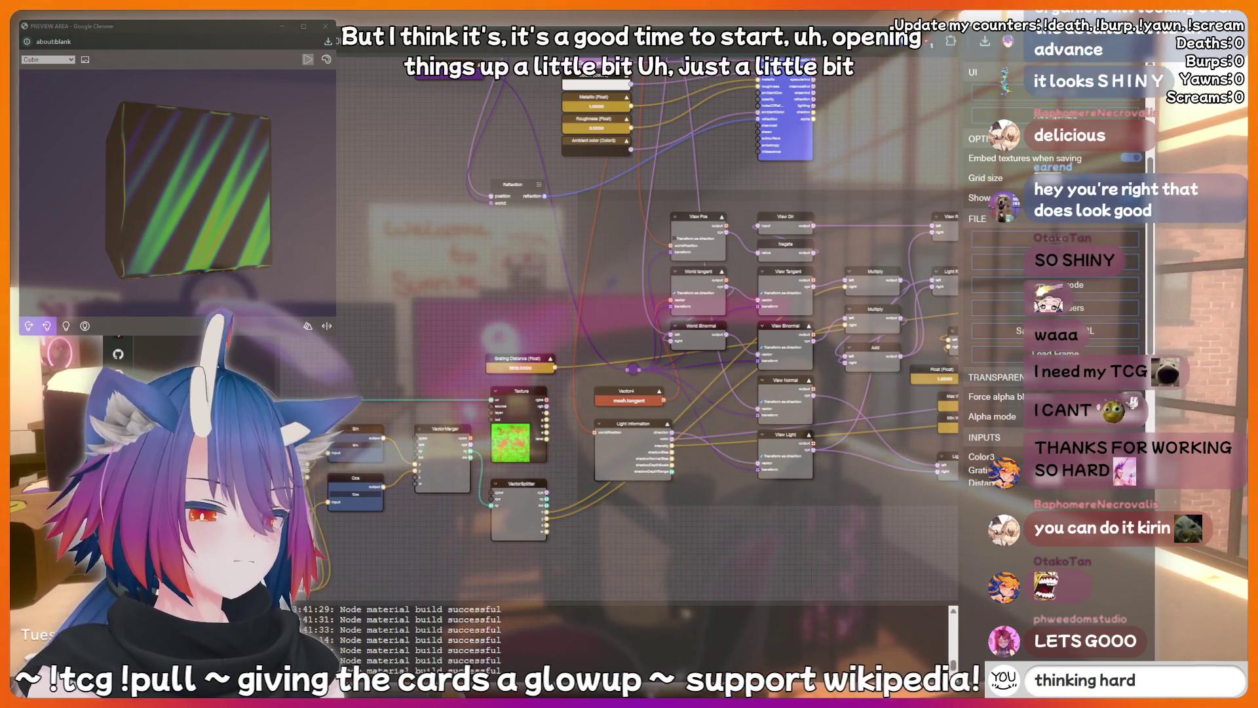
{"action": "key", "text": "BackSpace"}
{"action": "key", "text": "BackSpace"}
{"action": "key", "text": "BackSpace"}
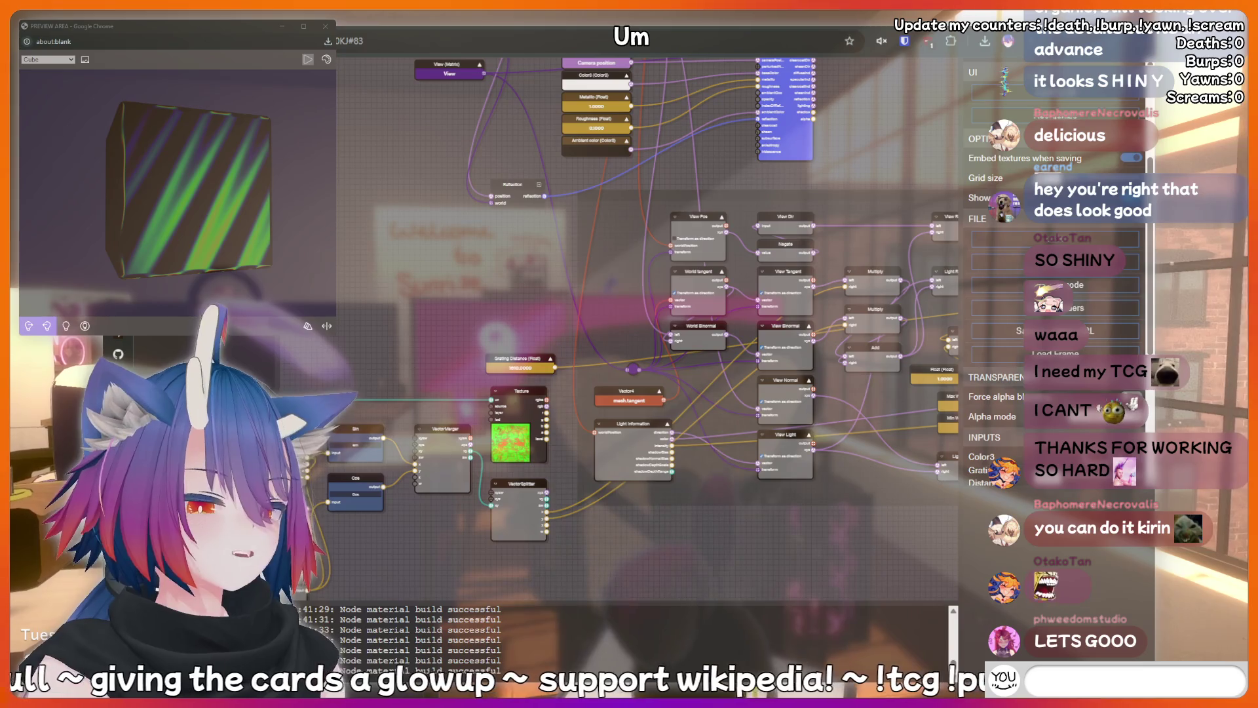
{"action": "type", "text": "!charity"}
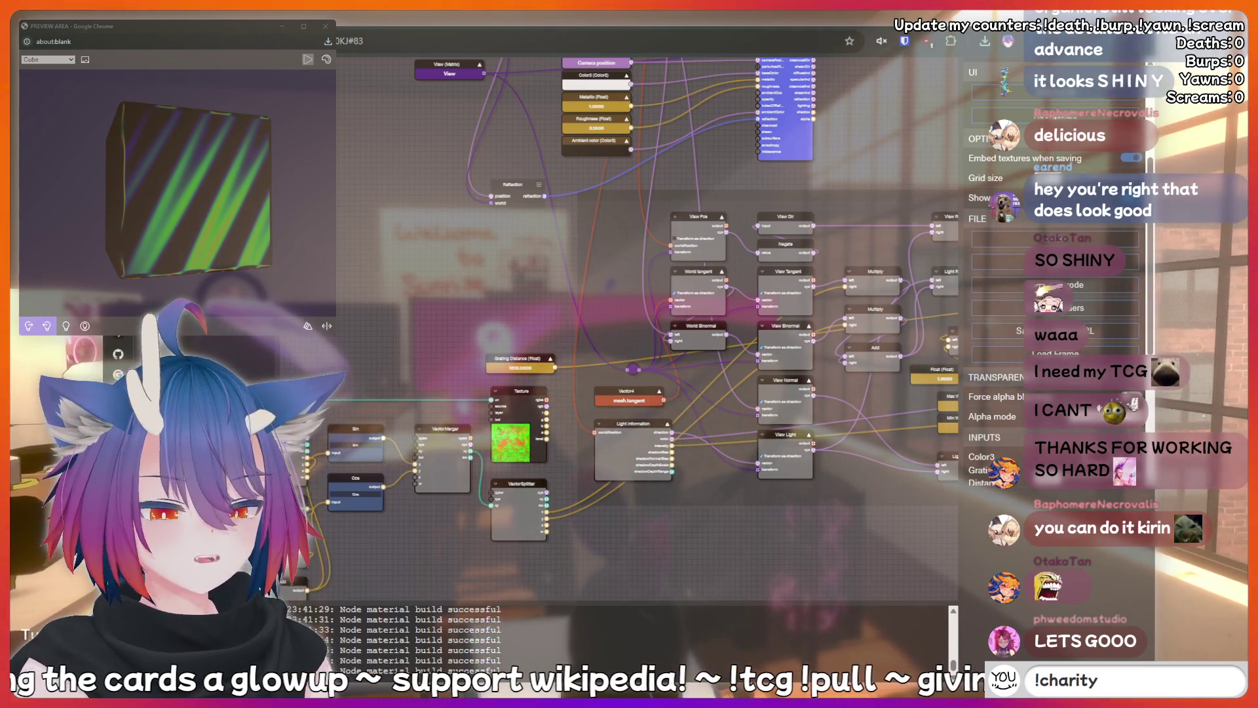
{"action": "key", "text": "Return"}
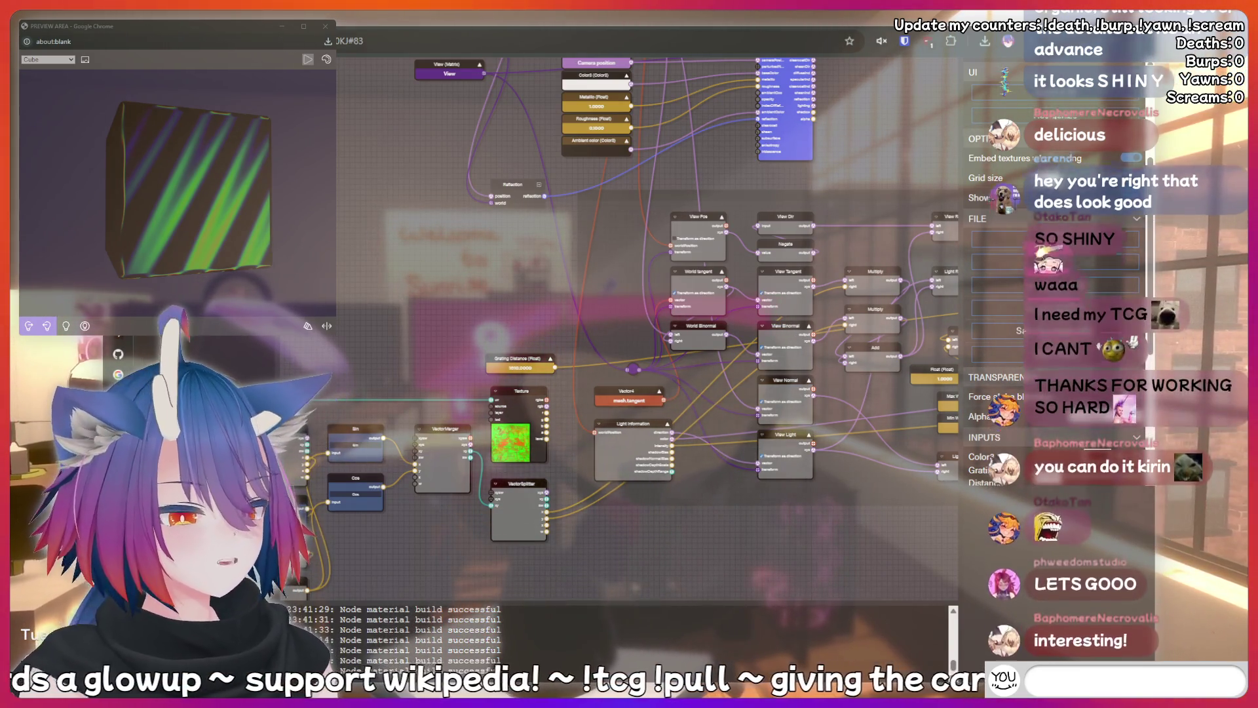
{"action": "type", "text": "hotdog"}
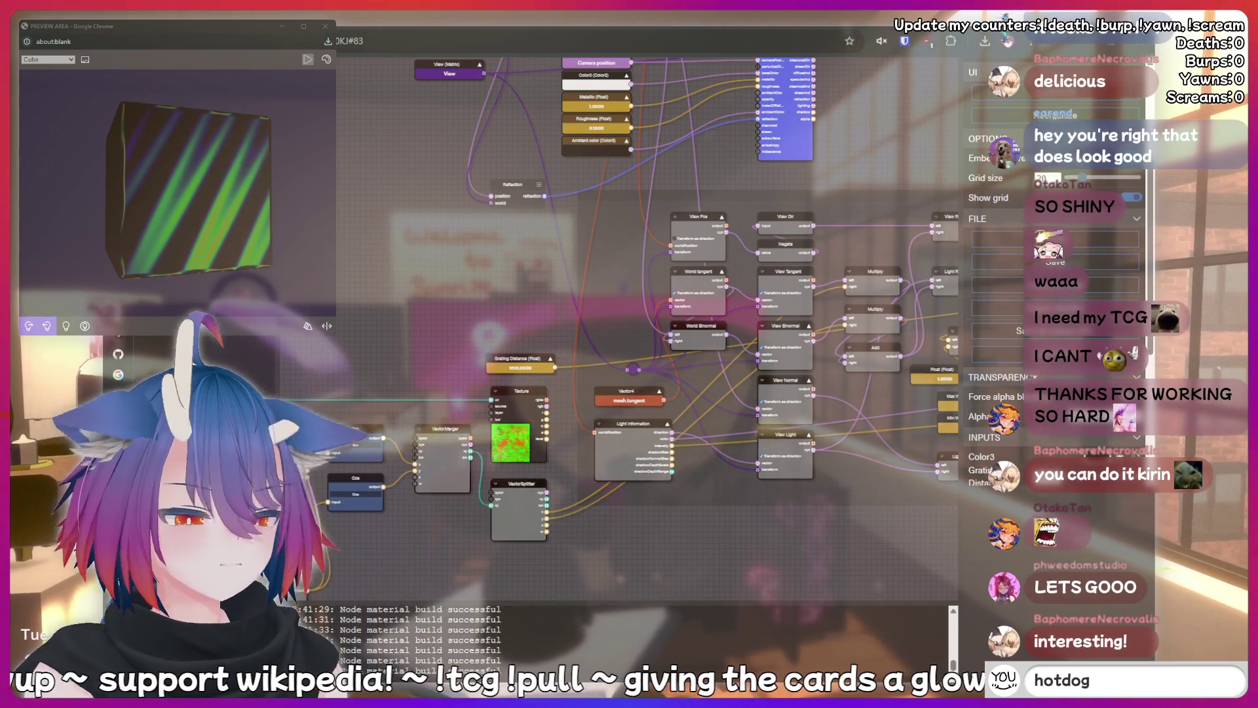
{"action": "key", "text": "BackSpace"}
{"action": "key", "text": "BackSpace"}
{"action": "key", "text": "BackSpace"}
{"action": "type", "text": "!cl"}
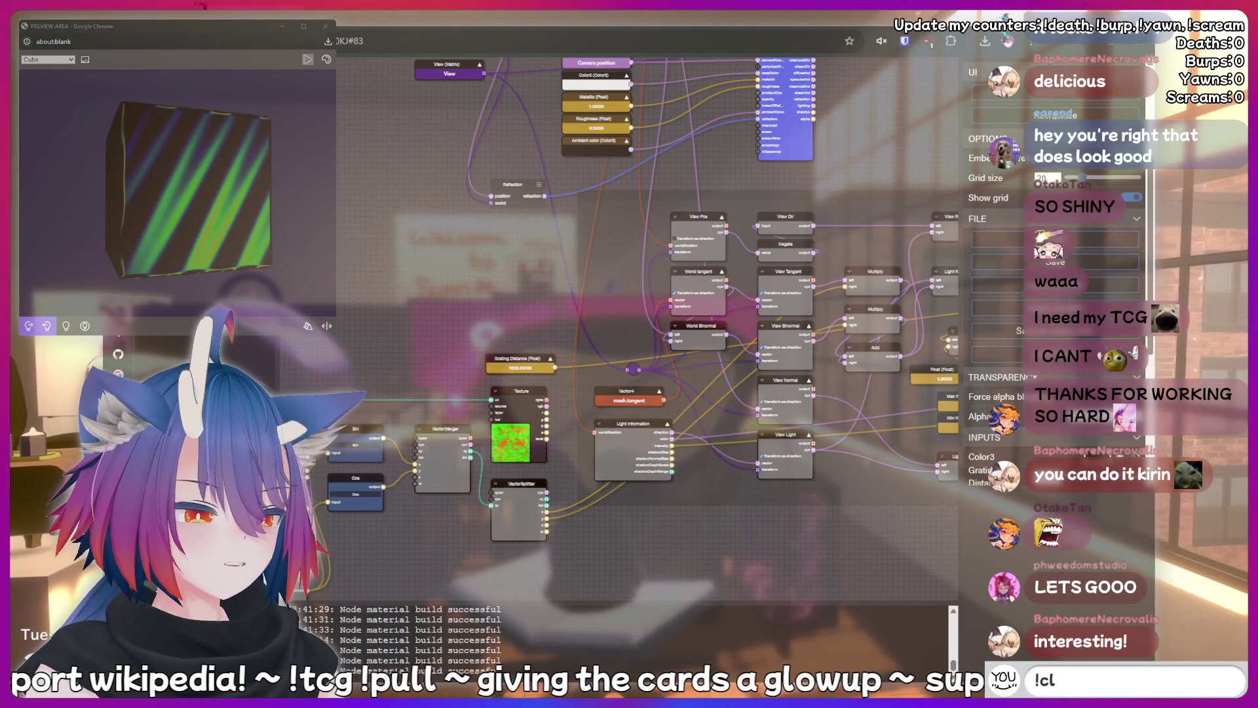
{"action": "type", "text": "ip"}
{"action": "key", "text": "BackSpace"}
{"action": "key", "text": "BackSpace"}
{"action": "key", "text": "BackSpace"}
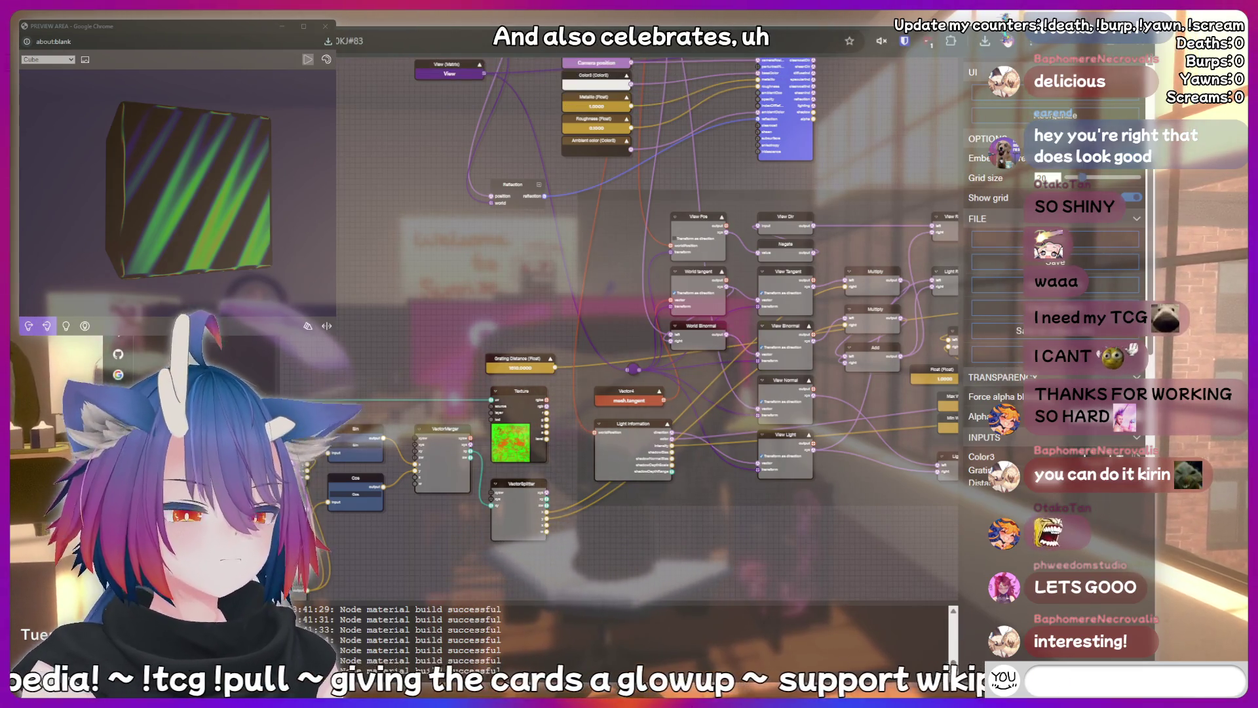
{"action": "type", "text": "!fish"}
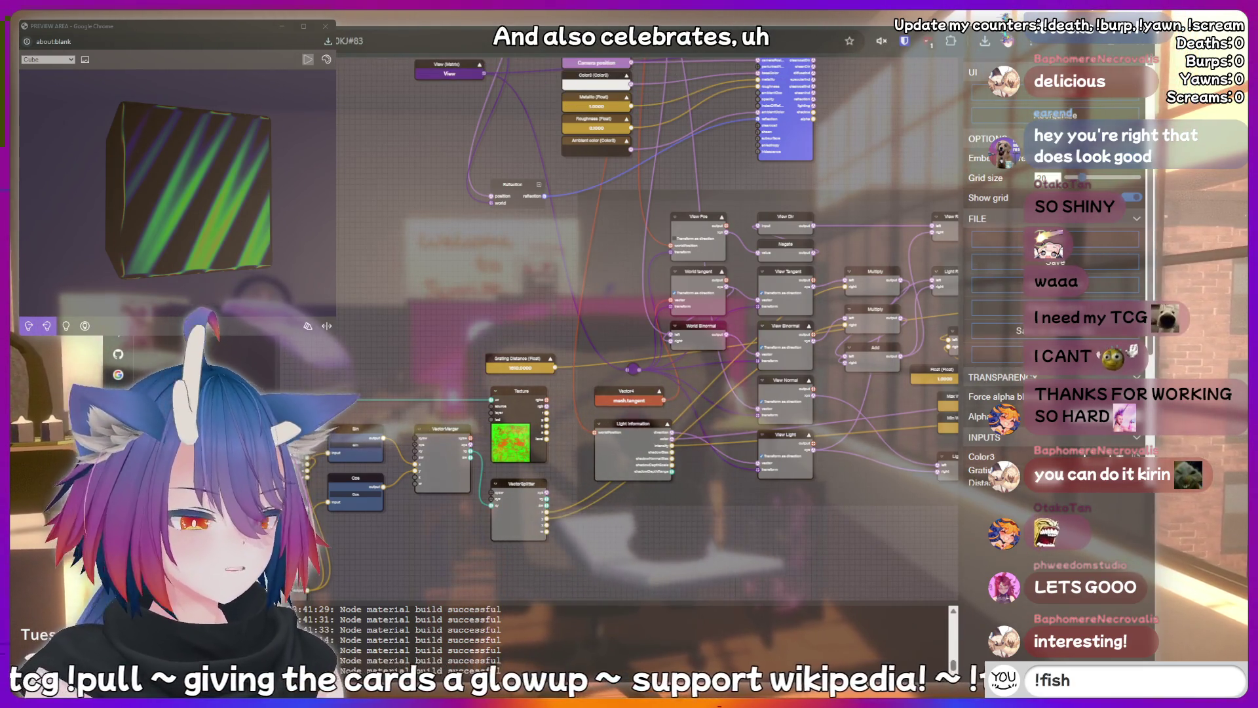
{"action": "key", "text": "BackSpace"}
{"action": "key", "text": "BackSpace"}
{"action": "key", "text": "BackSpace"}
{"action": "type", "text": "AA"}
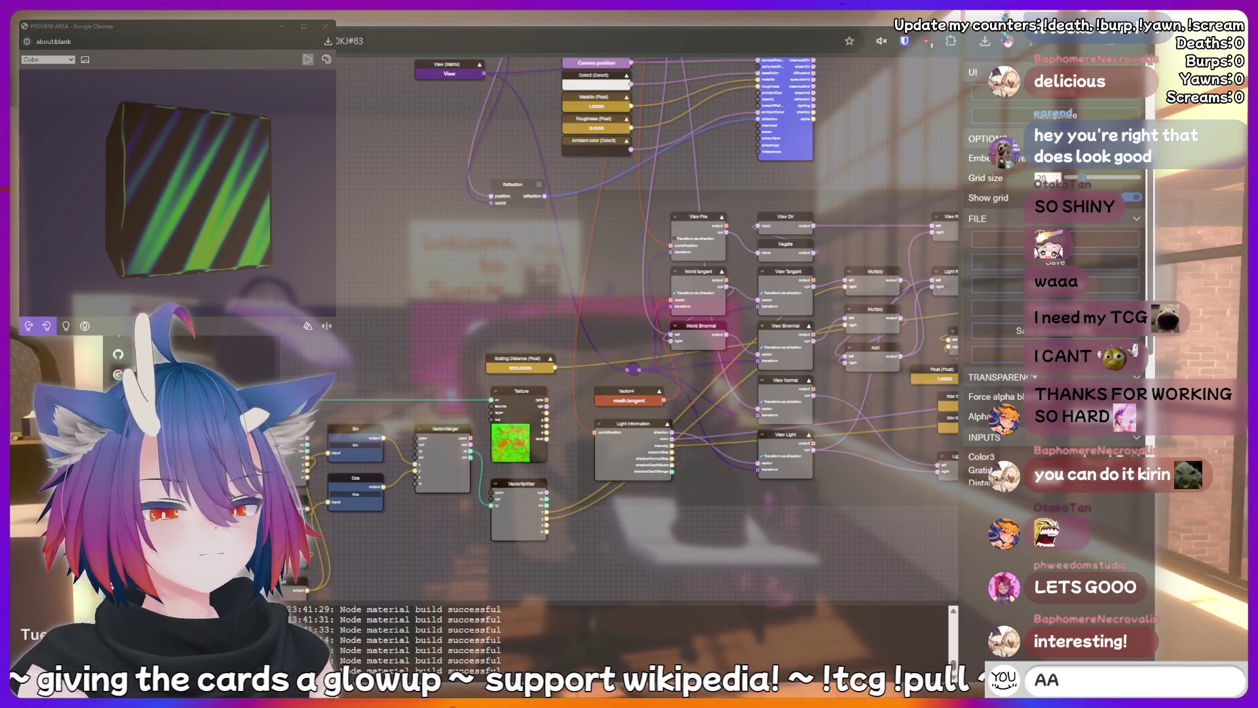
{"action": "type", "text": "AAAAAH"}
{"action": "key", "text": "BackSpace"}
{"action": "key", "text": "BackSpace"}
{"action": "key", "text": "BackSpace"}
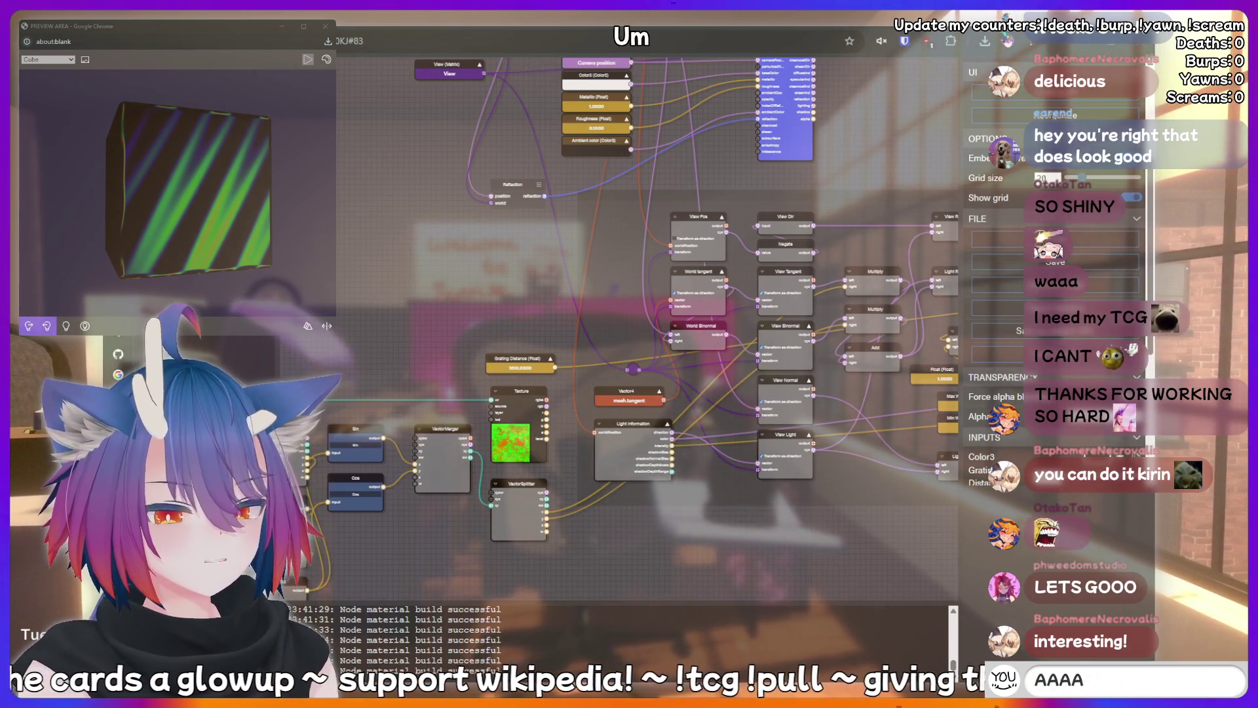
{"action": "key", "text": "BackSpace"}
{"action": "key", "text": "BackSpace"}
{"action": "key", "text": "BackSpace"}
{"action": "type", "text": "!char"}
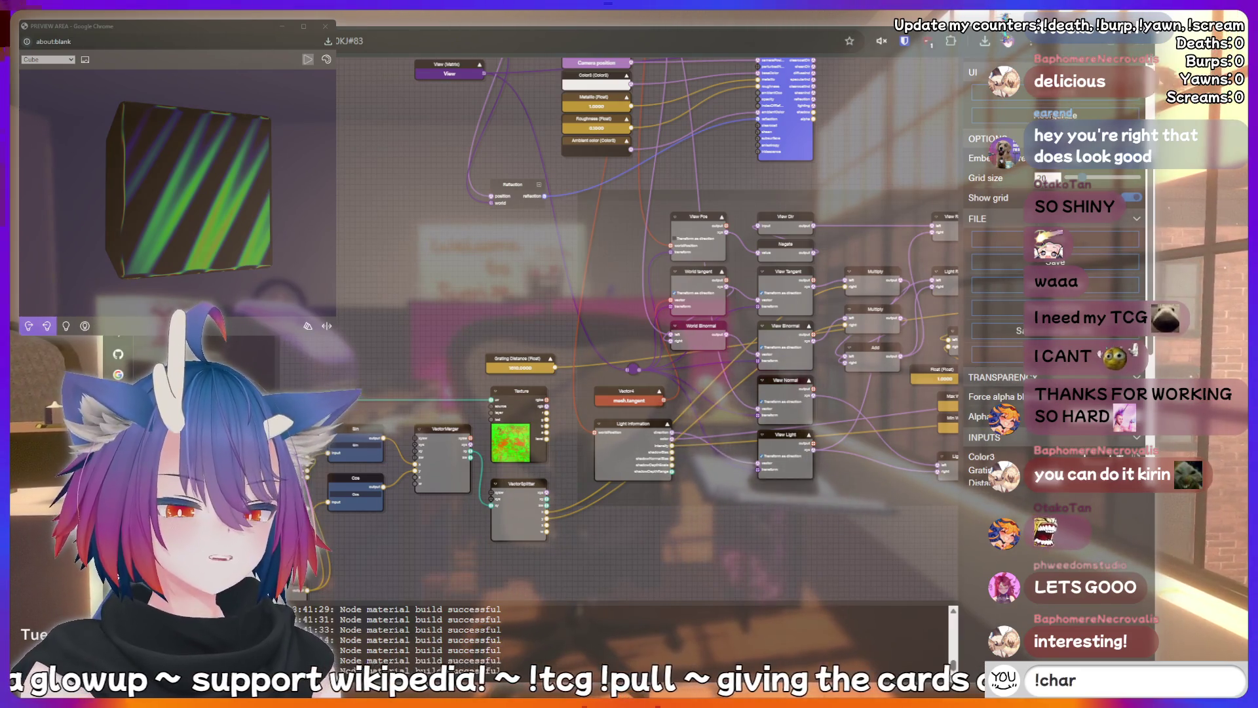
{"action": "type", "text": "ity"}
{"action": "key", "text": "Return"}
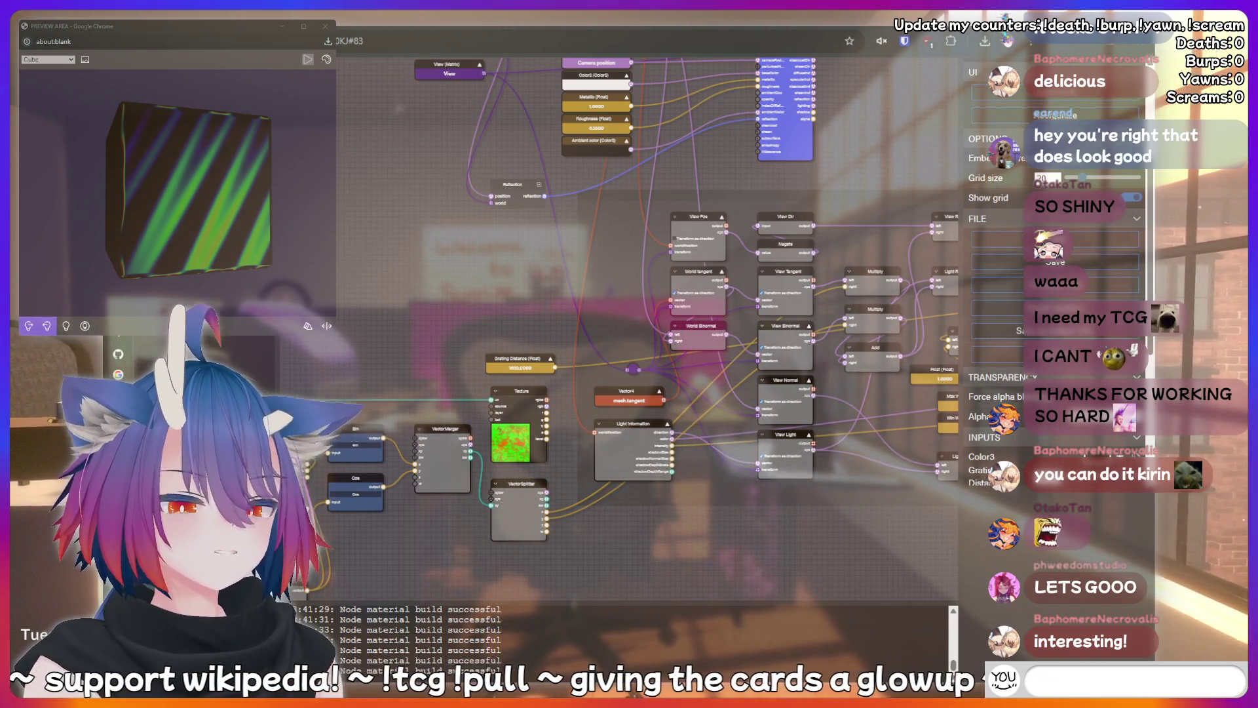
{"action": "type", "text": "nerd"}
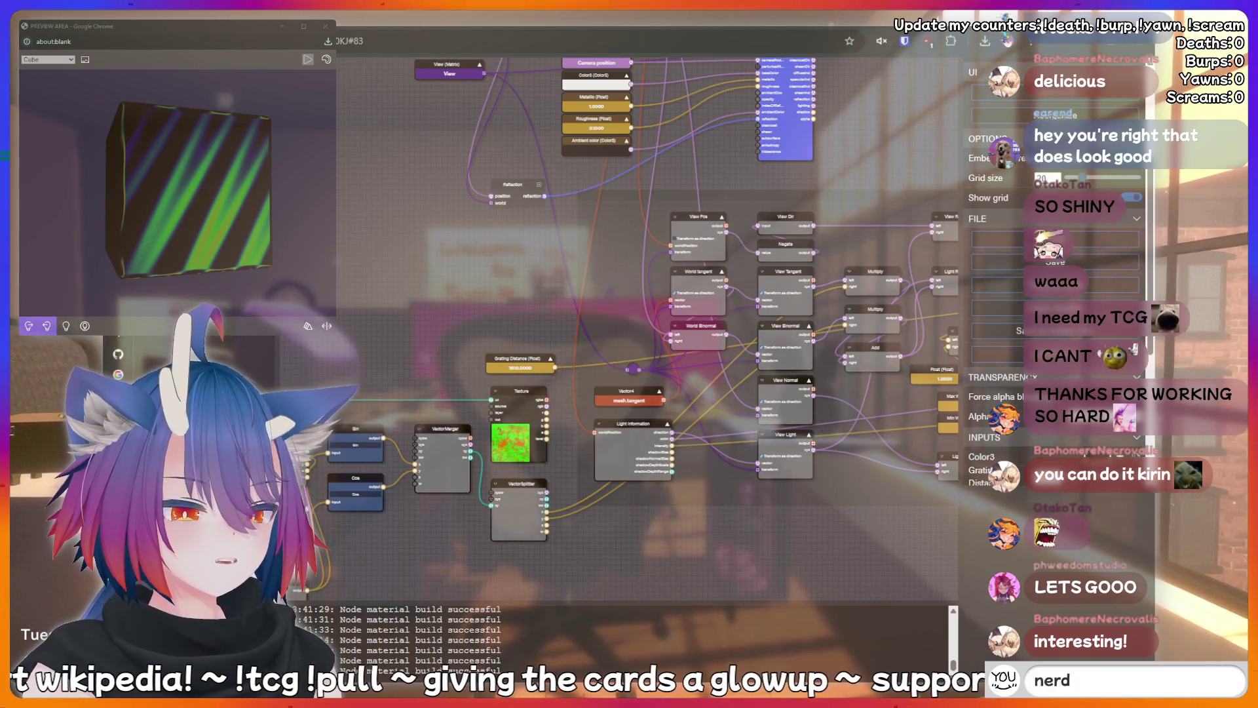
{"action": "key", "text": "Return"}
{"action": "type", "text": "!"}
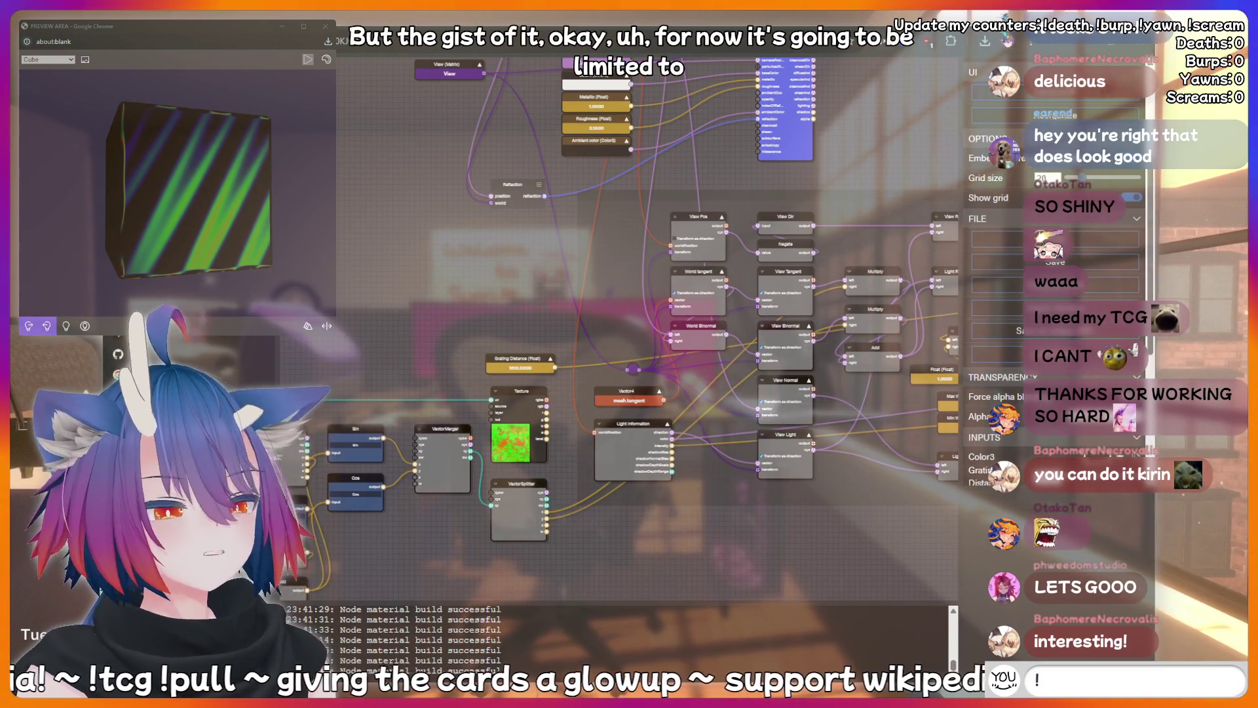
{"action": "type", "text": "charity"}
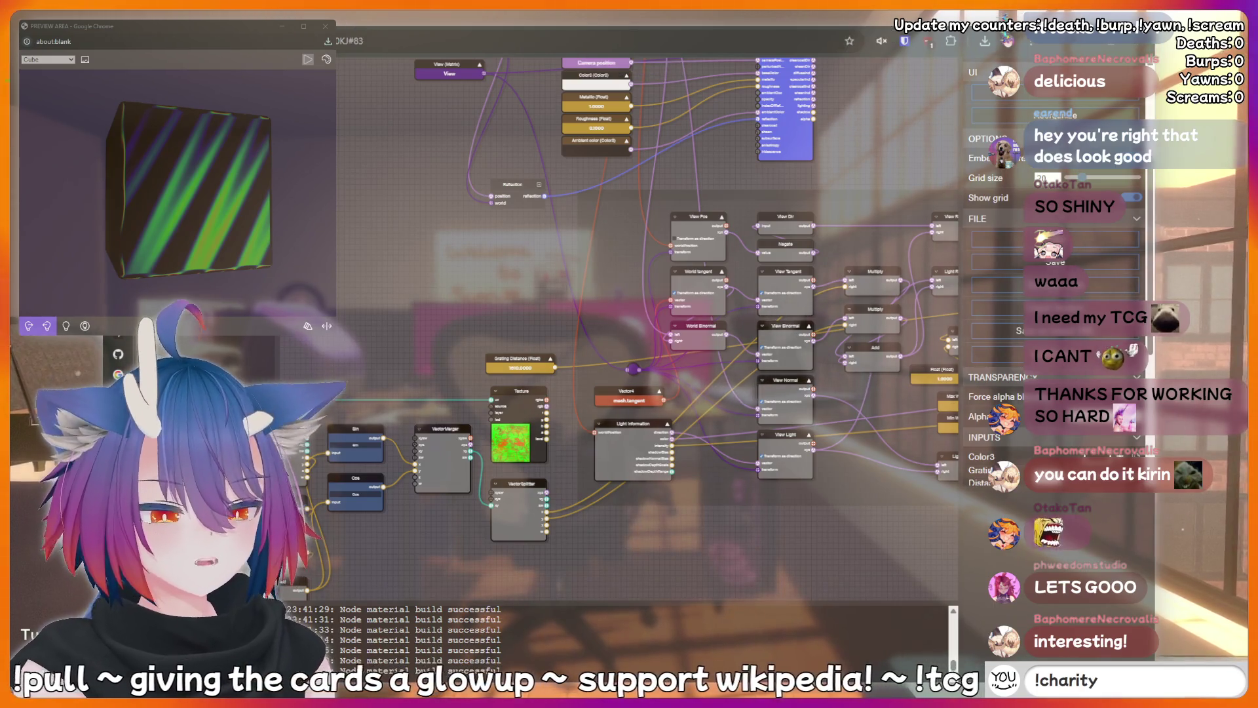
{"action": "key", "text": "Return"}
{"action": "type", "text": "AAA"}
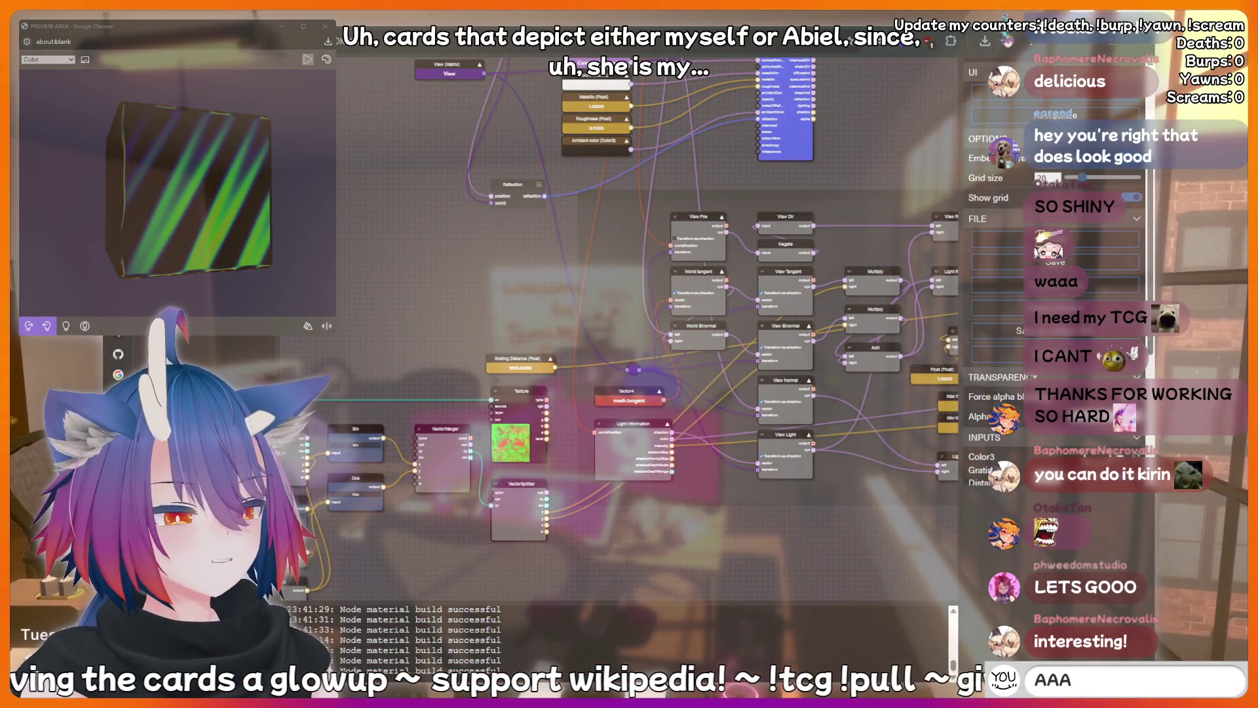
{"action": "type", "text": "AAAH"}
{"action": "key", "text": "Return"}
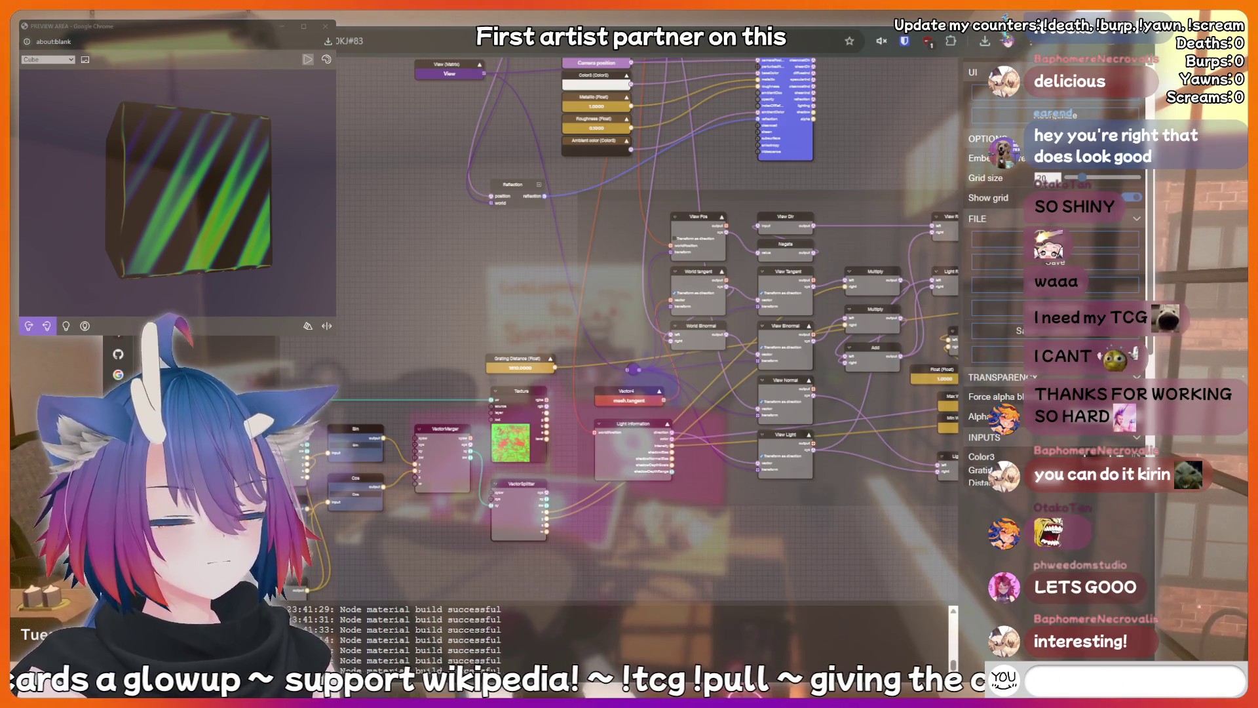
{"action": "type", "text": "hii"}
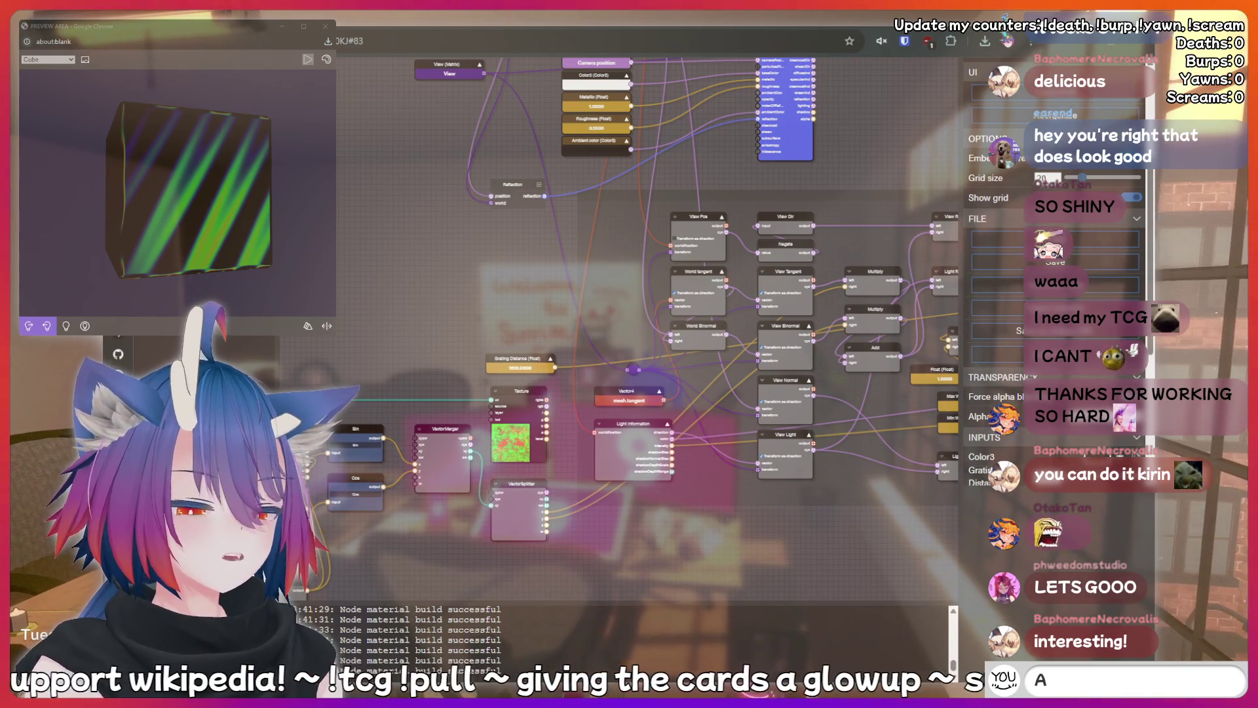
{"action": "type", "text": "AAAAA"}
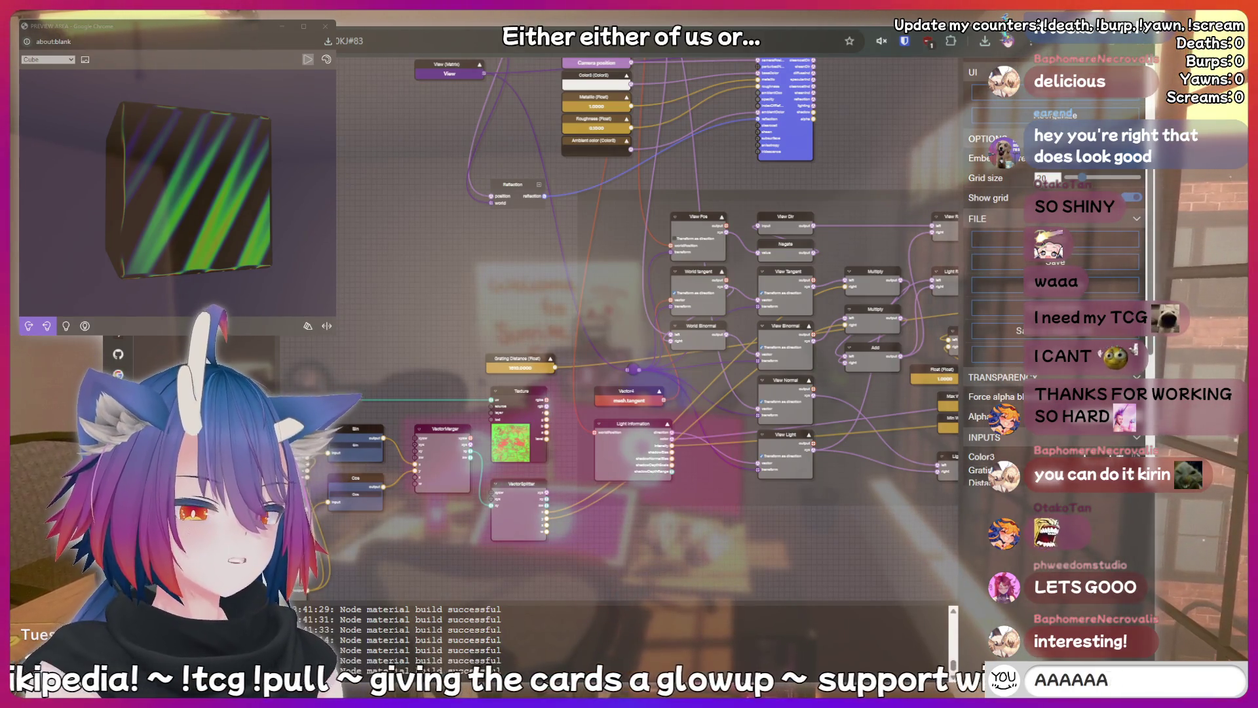
{"action": "type", "text": "crin"}
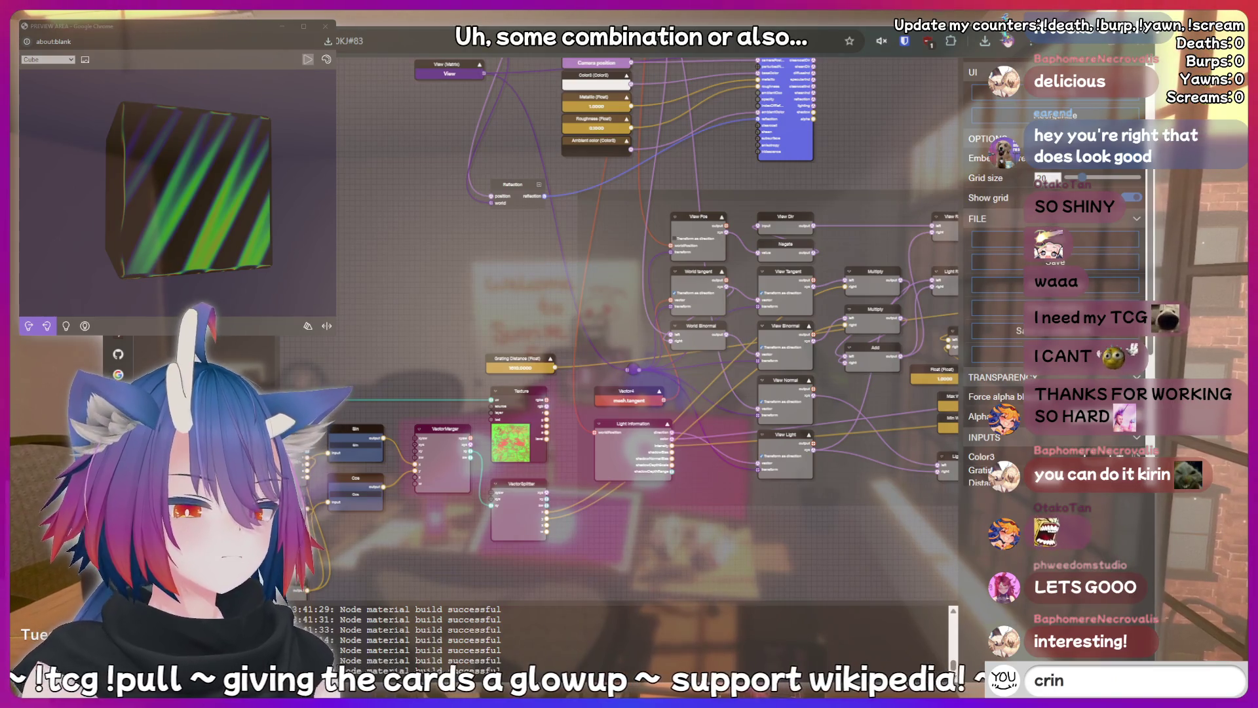
{"action": "type", "text": "ge"}
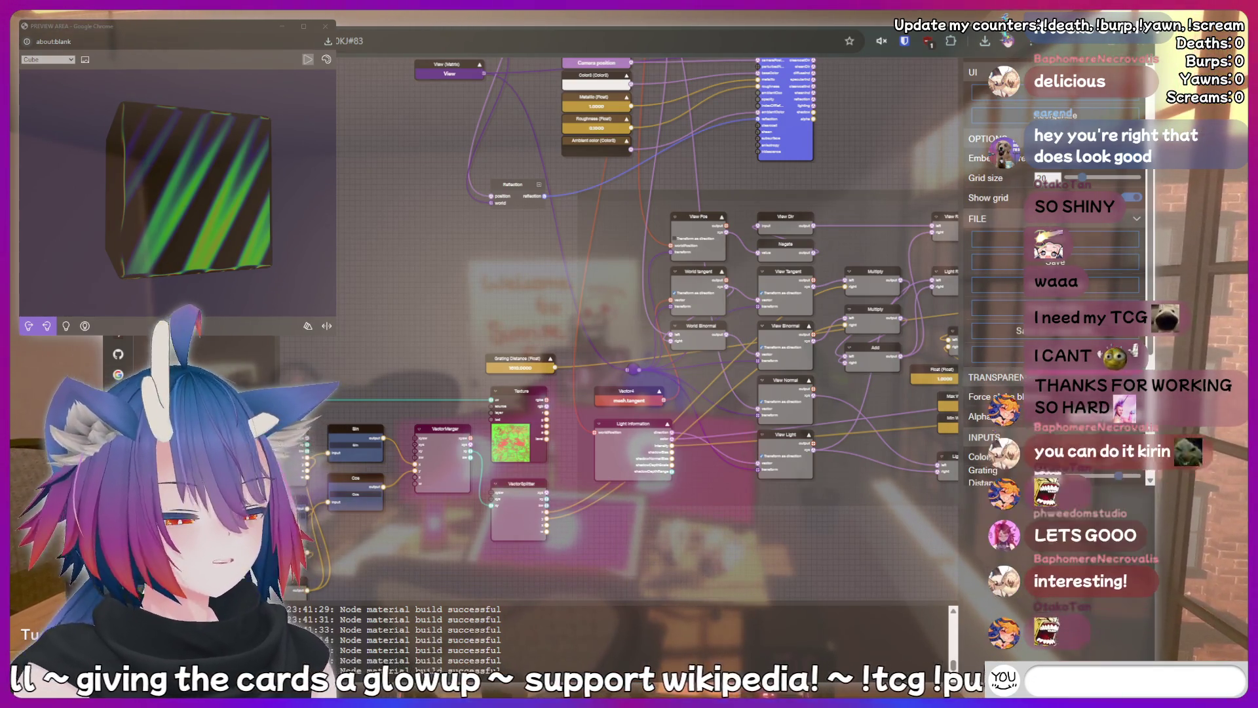
{"action": "key", "text": "BackSpace"}
{"action": "key", "text": "BackSpace"}
{"action": "type", "text": "!disco"}
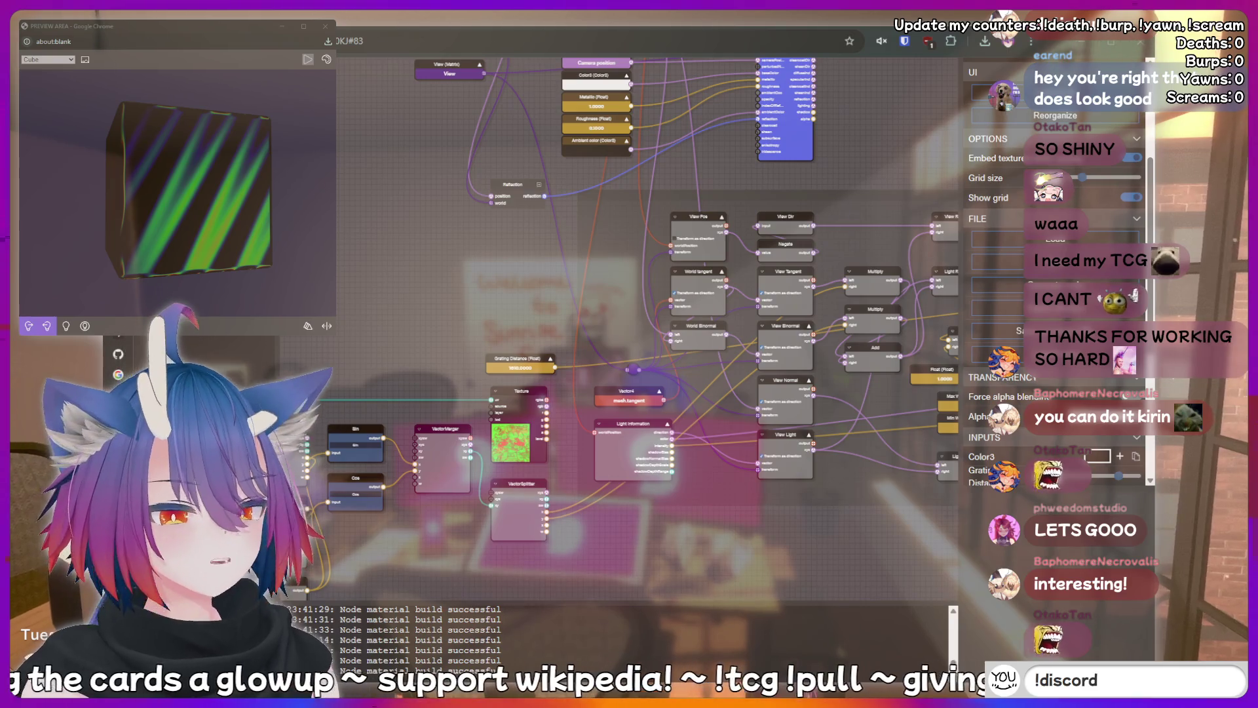
{"action": "key", "text": "Return"}
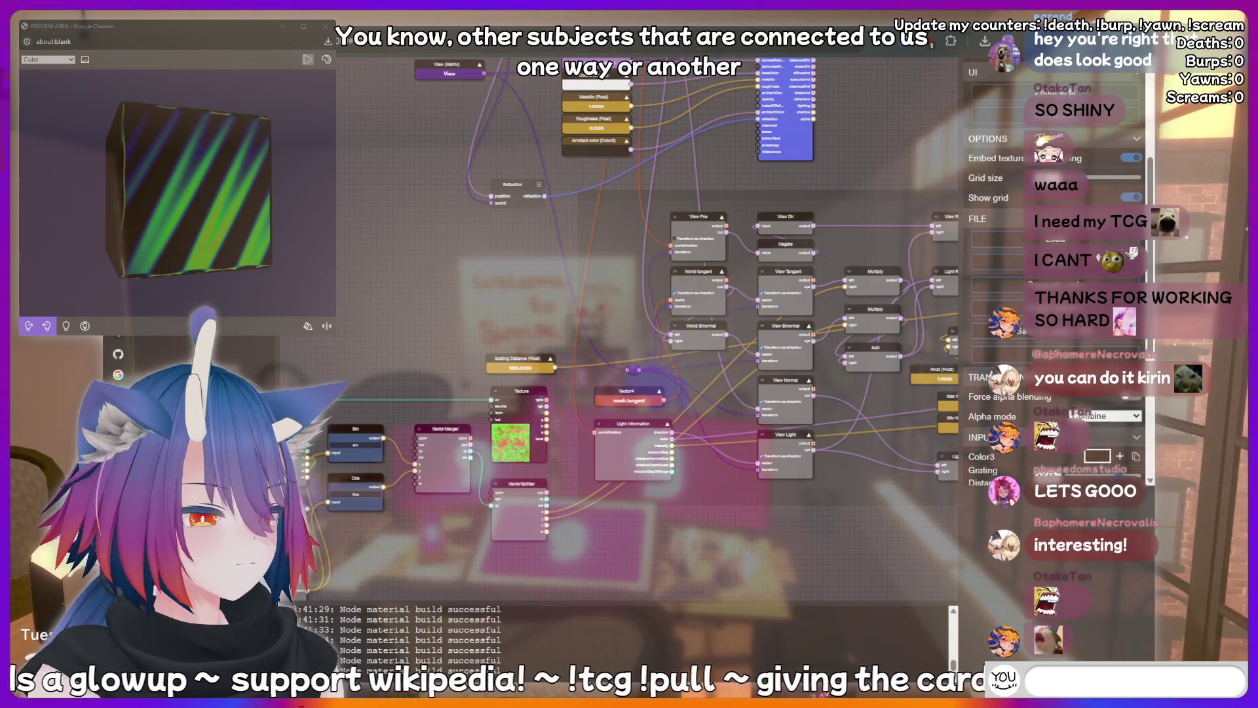
{"action": "type", "text": "pee p"}
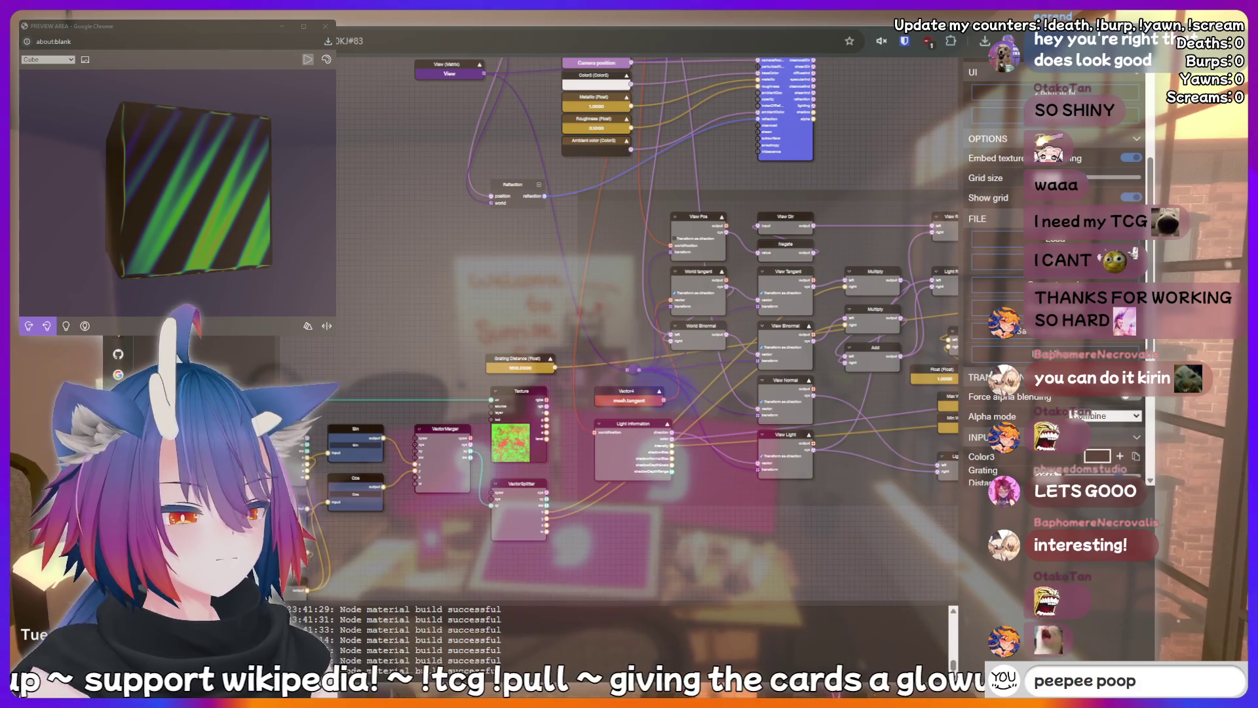
{"action": "type", "text": "oo"}
{"action": "key", "text": "BackSpace"}
{"action": "key", "text": "BackSpace"}
{"action": "key", "text": "BackSpace"}
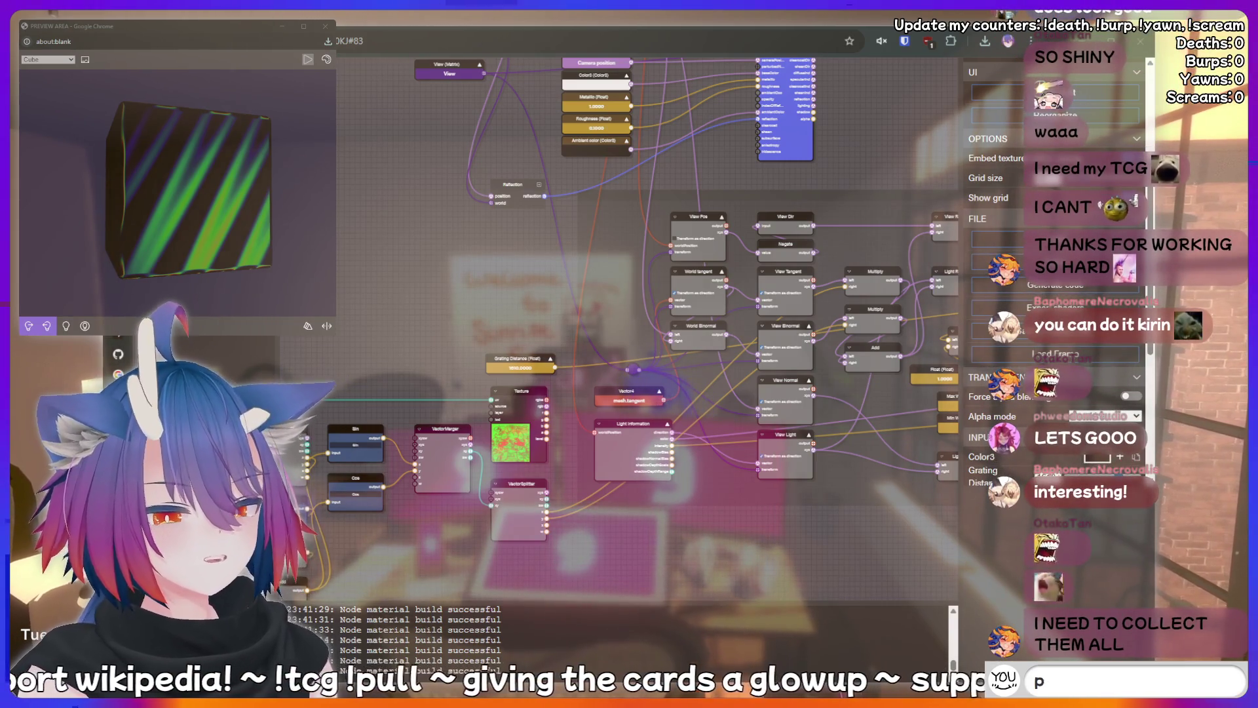
{"action": "type", "text": "fish"}
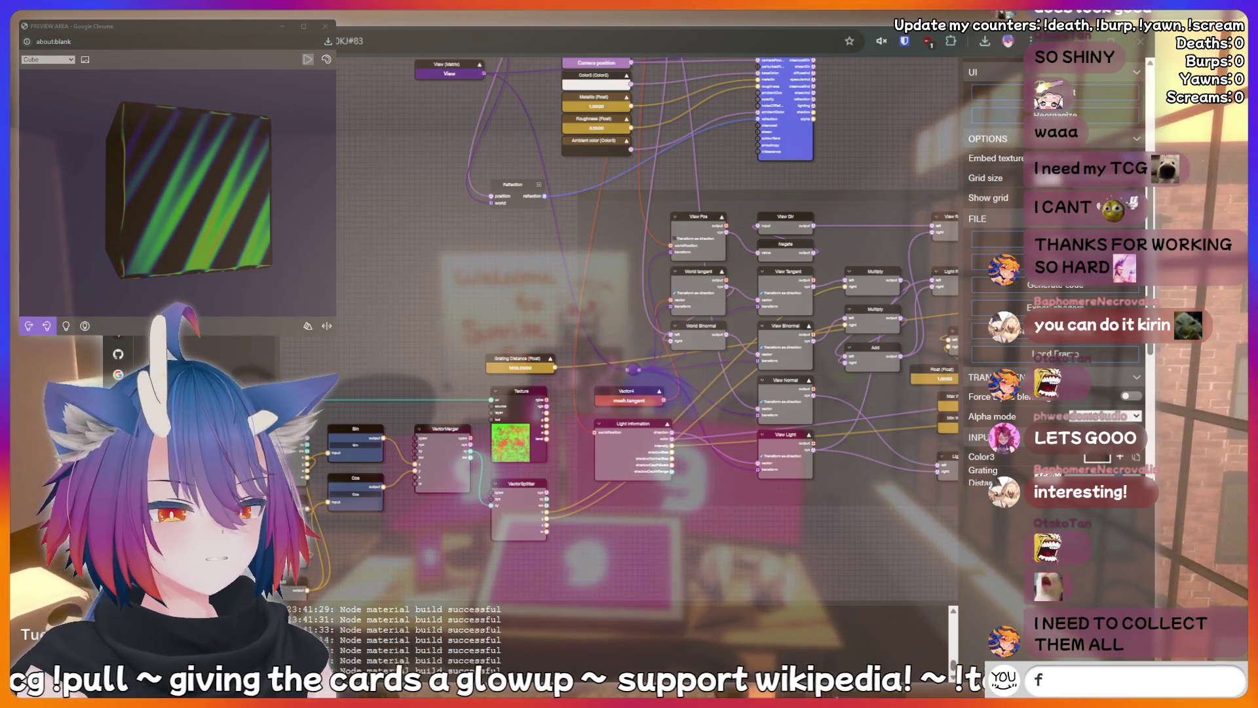
{"action": "key", "text": "Return"}
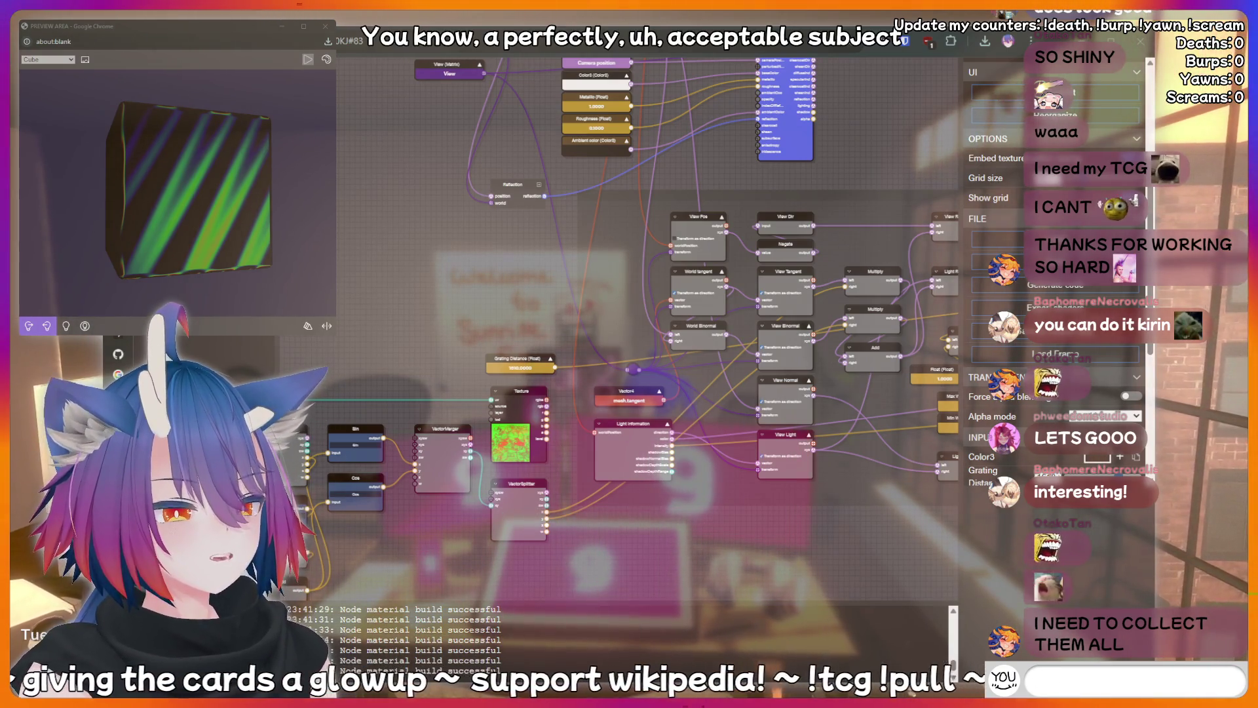
{"action": "type", "text": "cringe"}
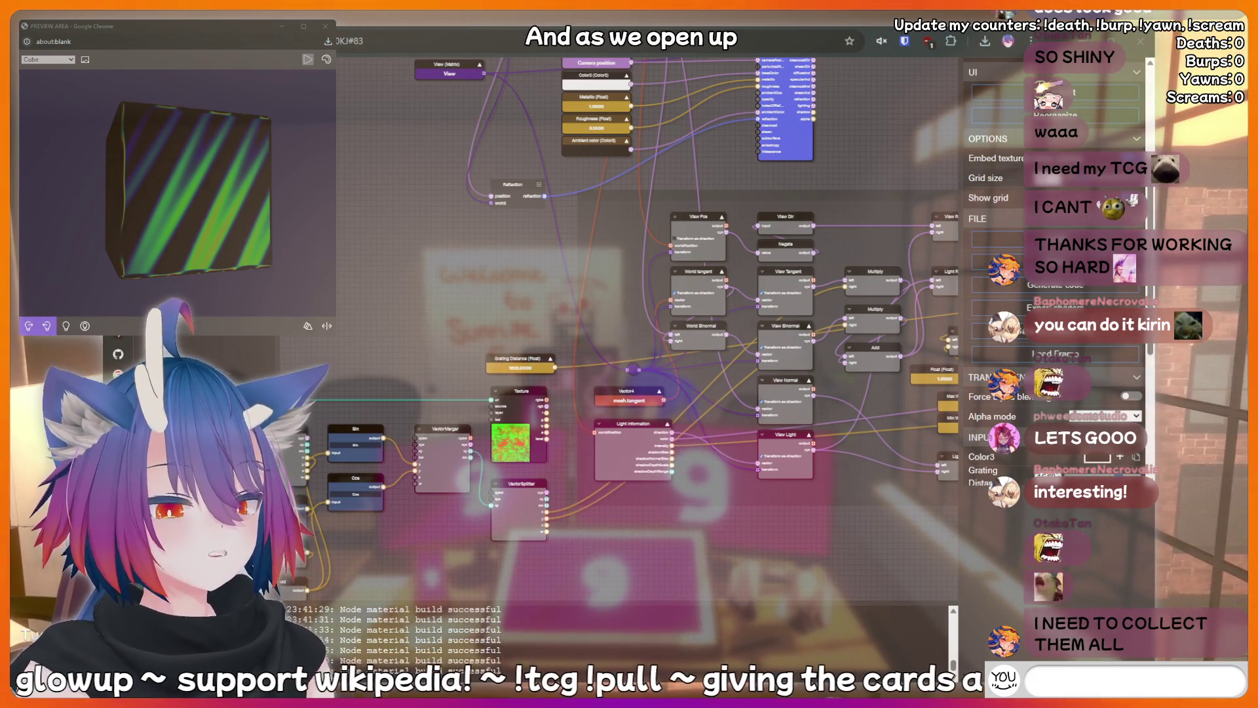
{"action": "type", "text": "rit"}
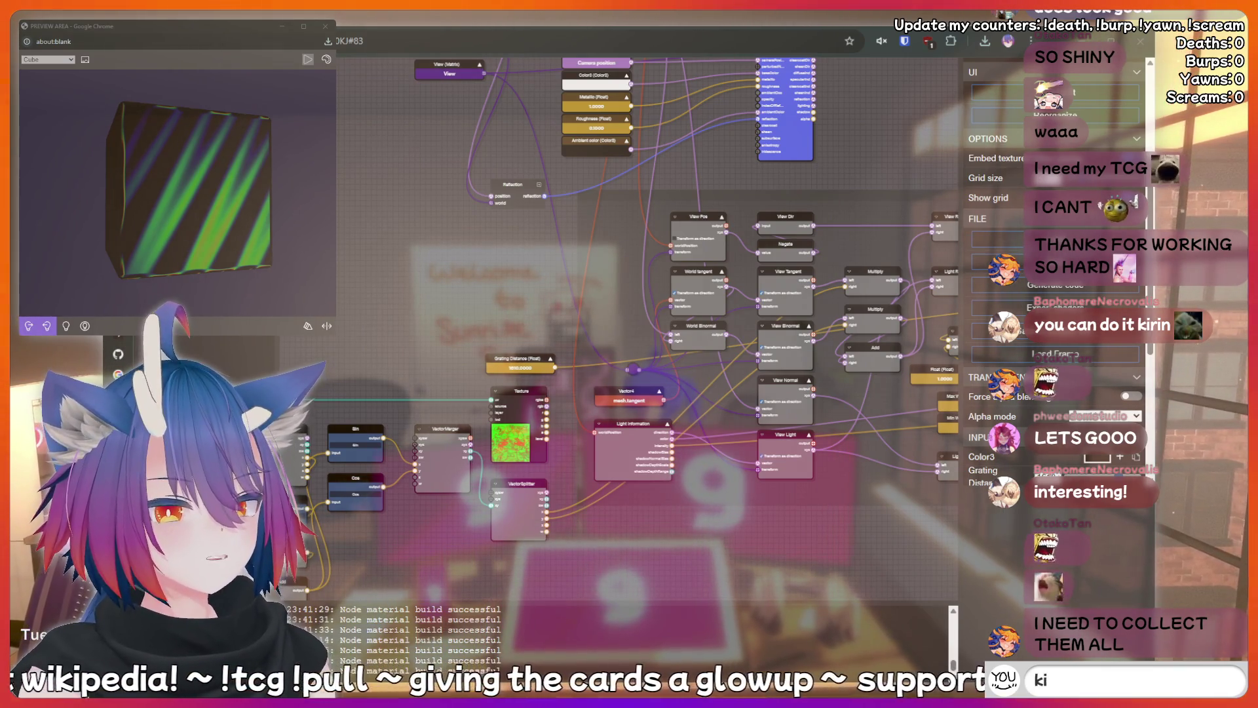
{"action": "type", "text": "ottom"}
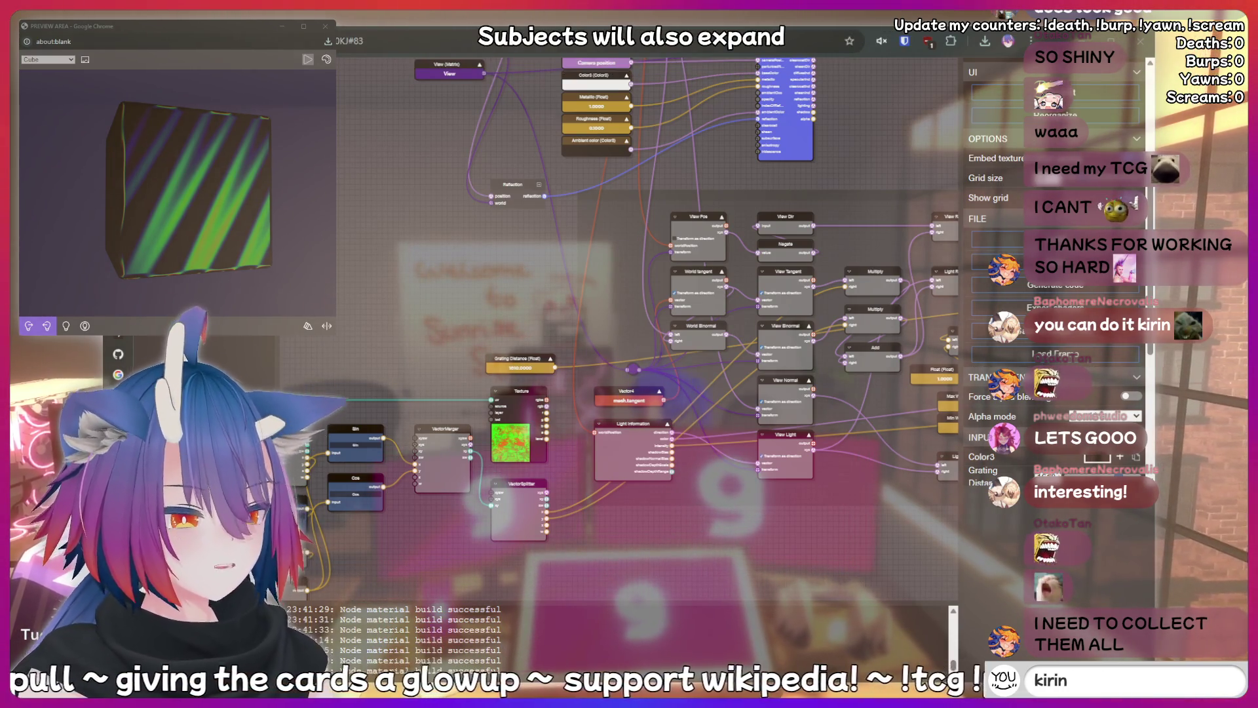
{"action": "type", "text": "!bott"}
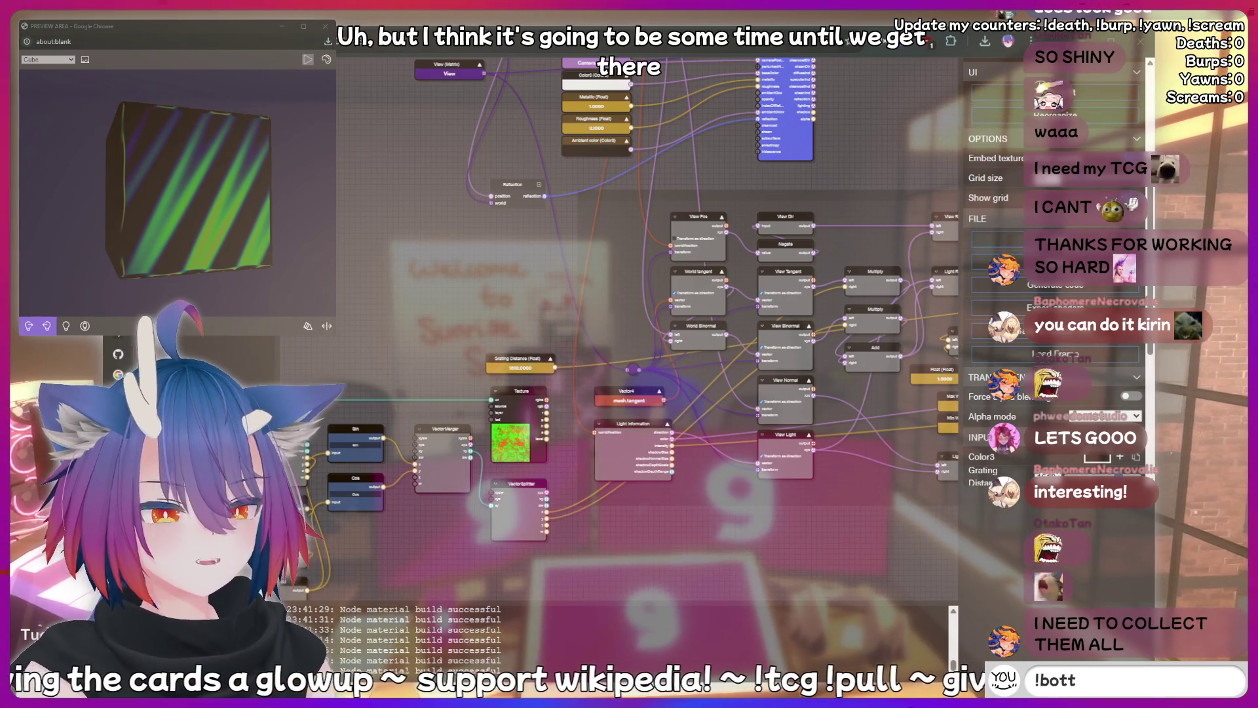
{"action": "key", "text": "BackSpace"}
{"action": "key", "text": "BackSpace"}
{"action": "key", "text": "BackSpace"}
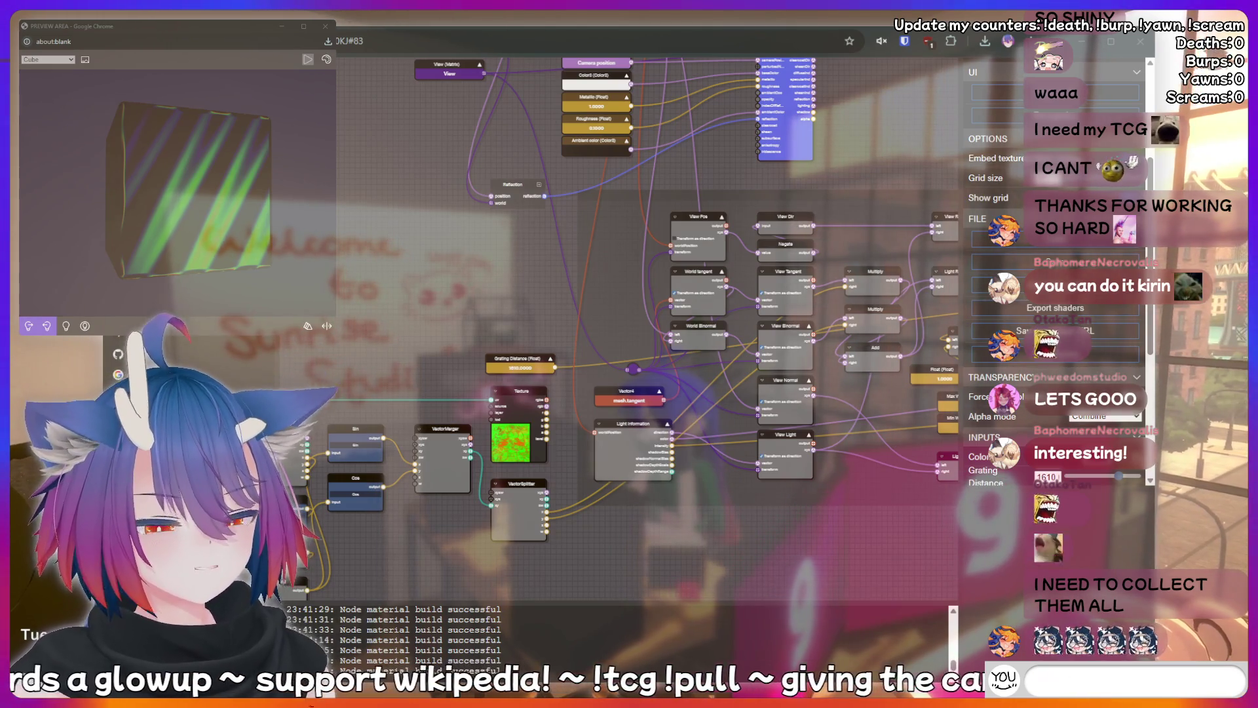
{"action": "type", "text": "!fish"}
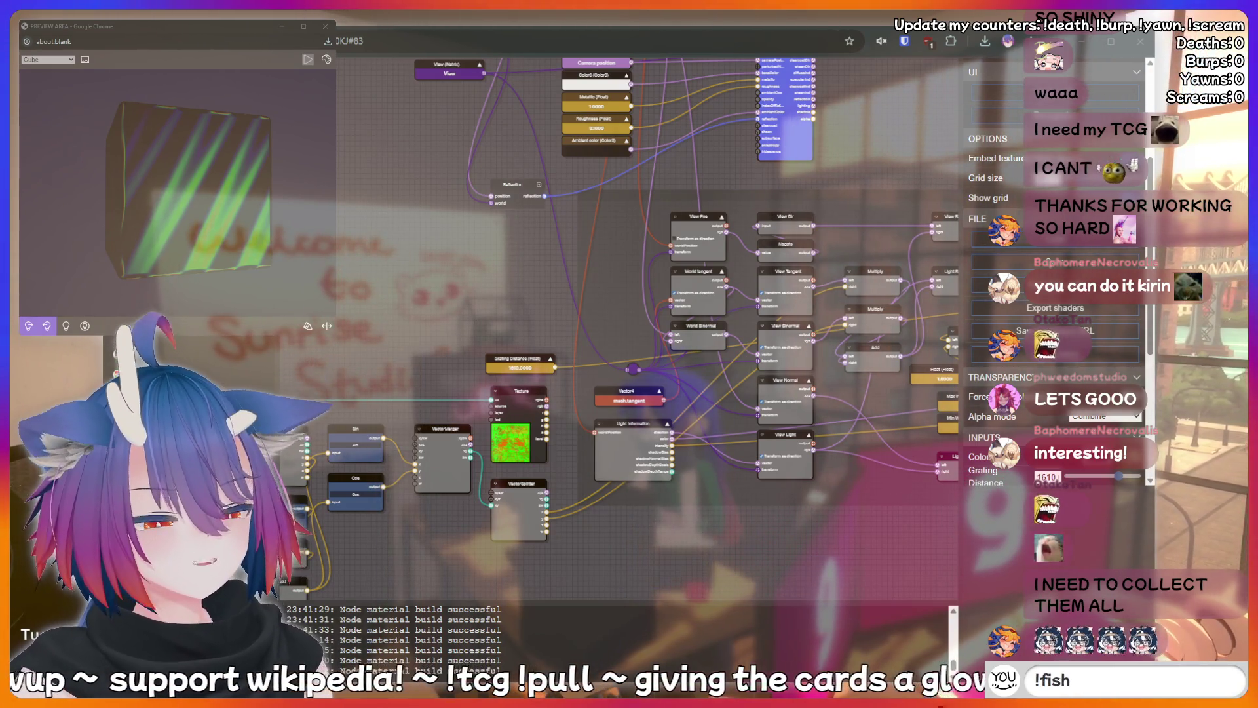
{"action": "key", "text": "Return"}
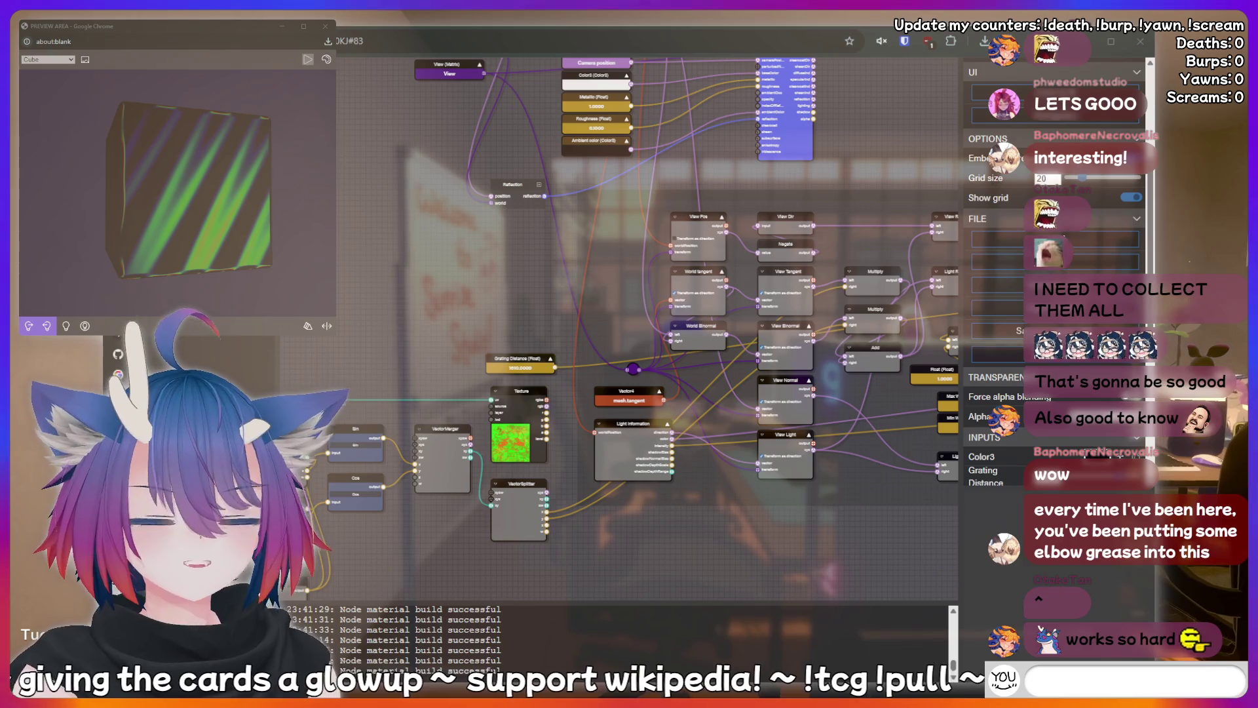
{"action": "type", "text": "AAAAAAH"}
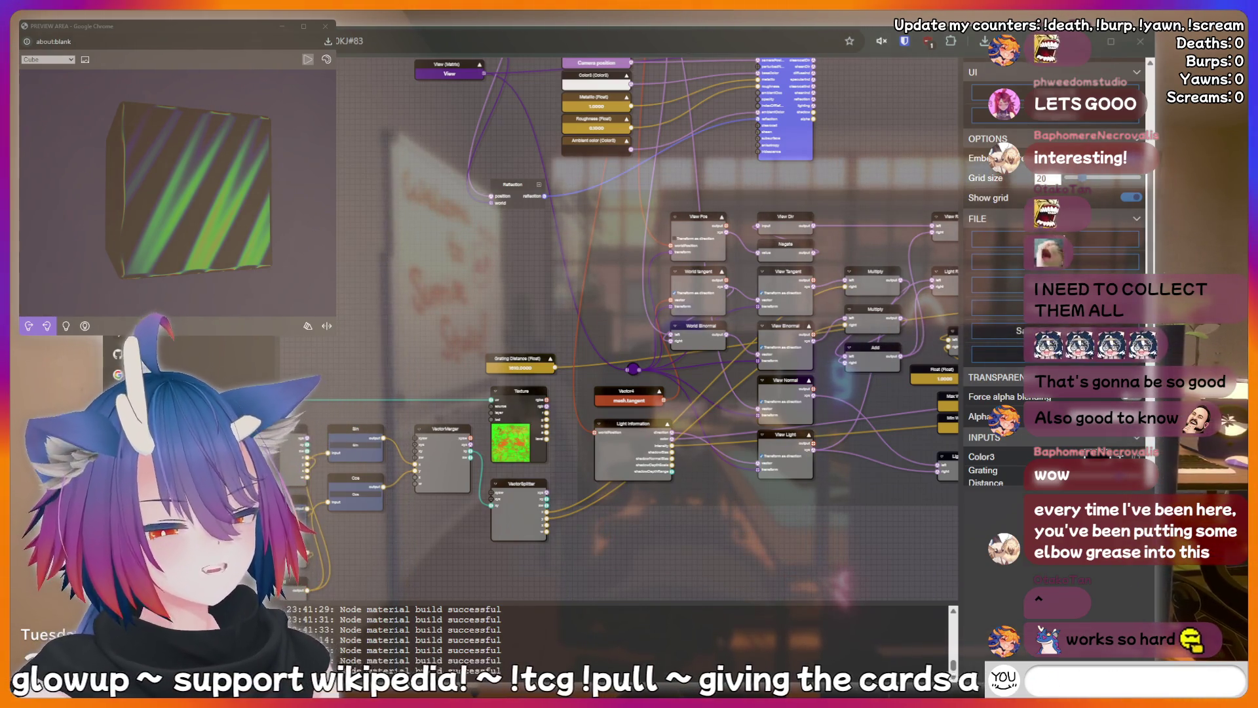
{"action": "type", "text": "!bottom"}
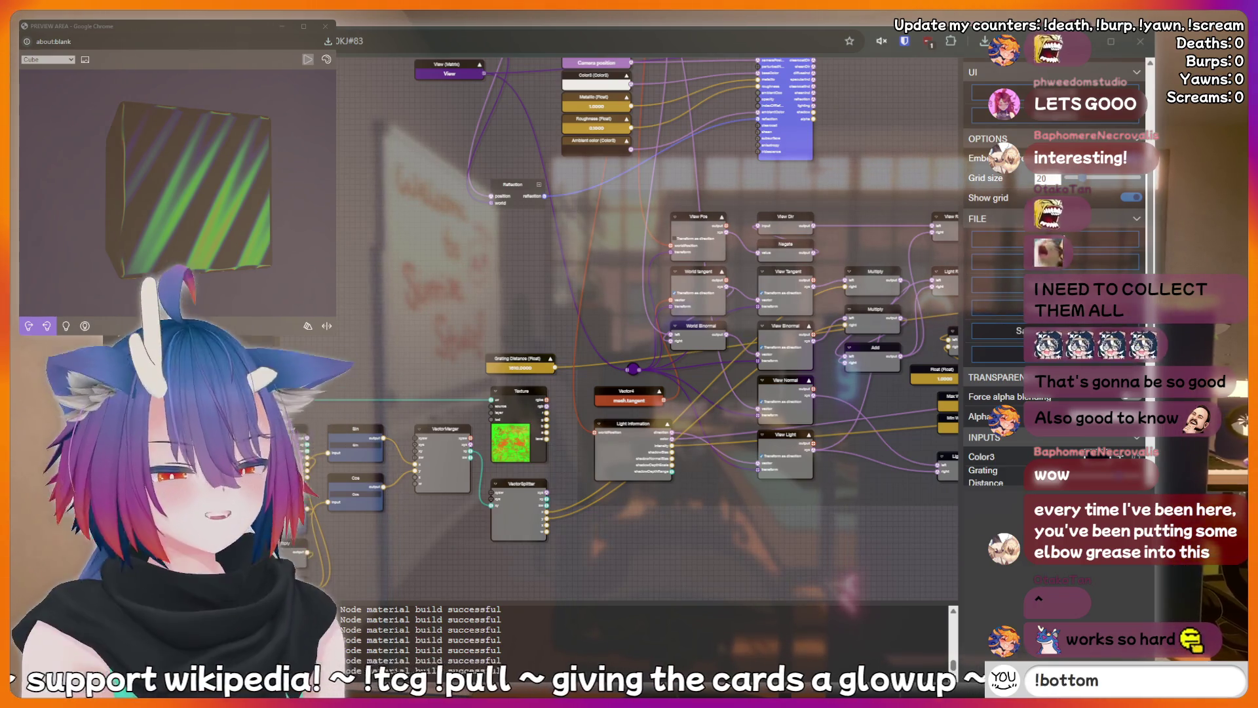
{"action": "key", "text": "Return"}
{"action": "type", "text": "fis"}
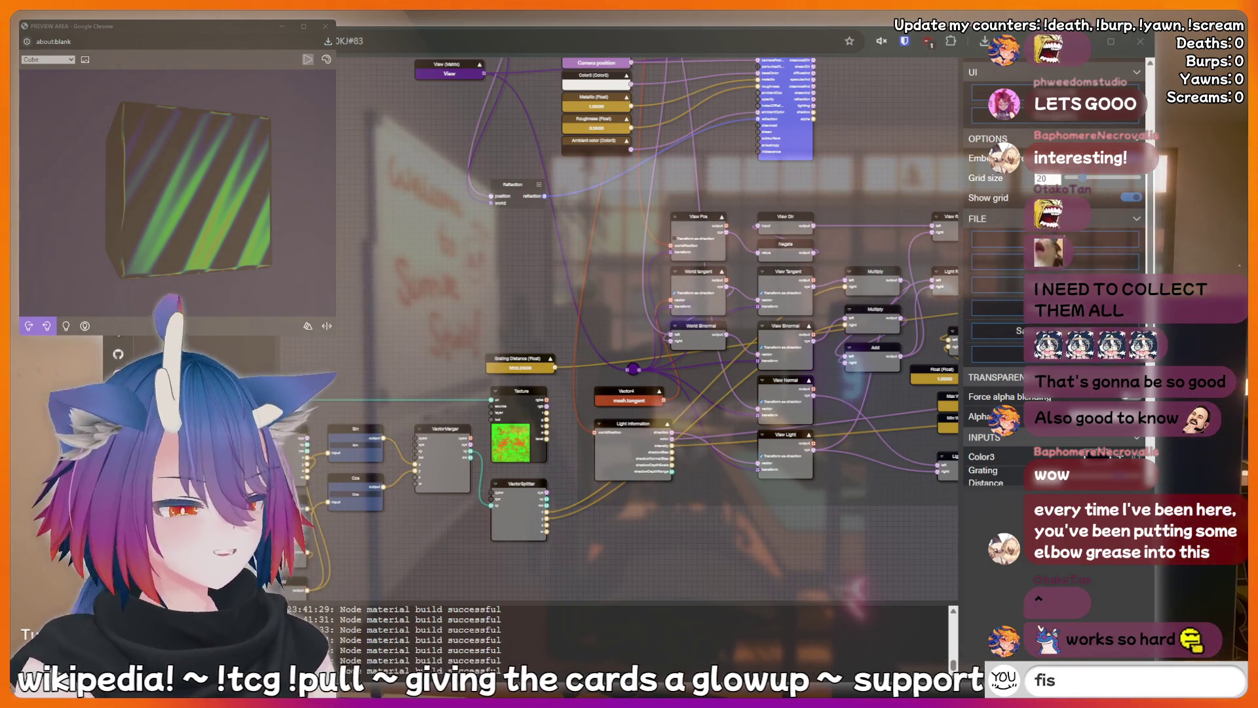
{"action": "key", "text": "Return"}
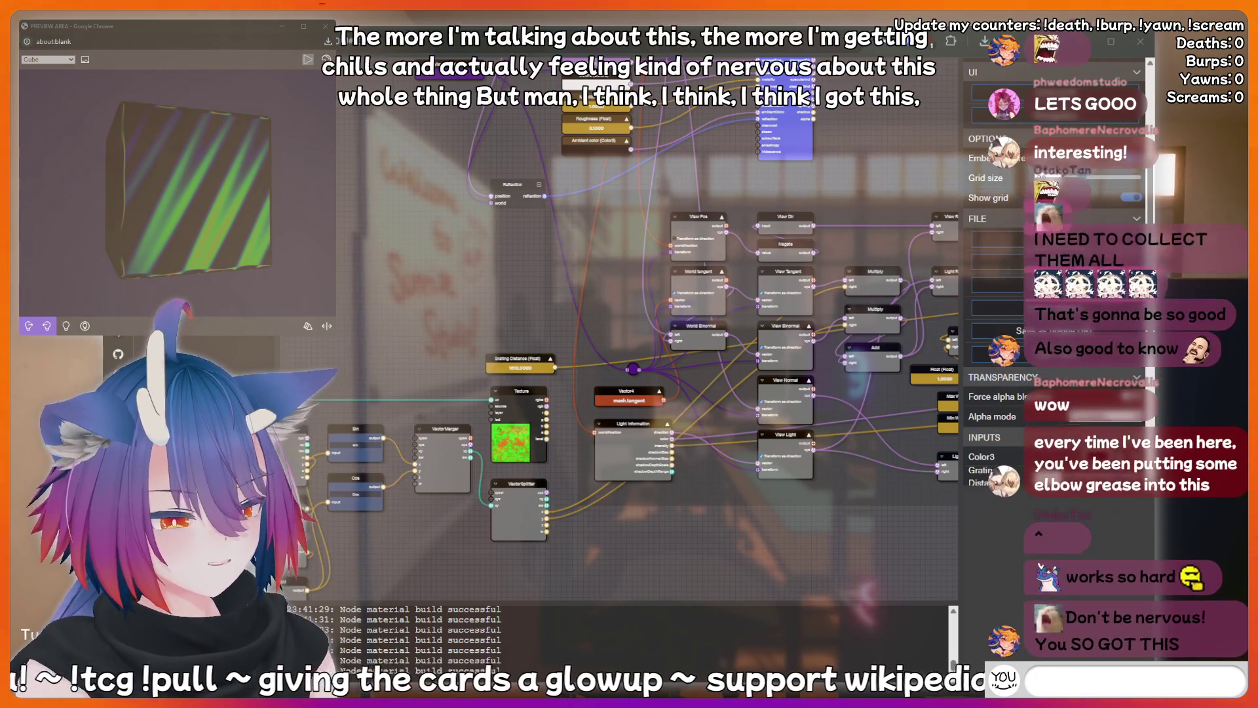
{"action": "type", "text": "ho"}
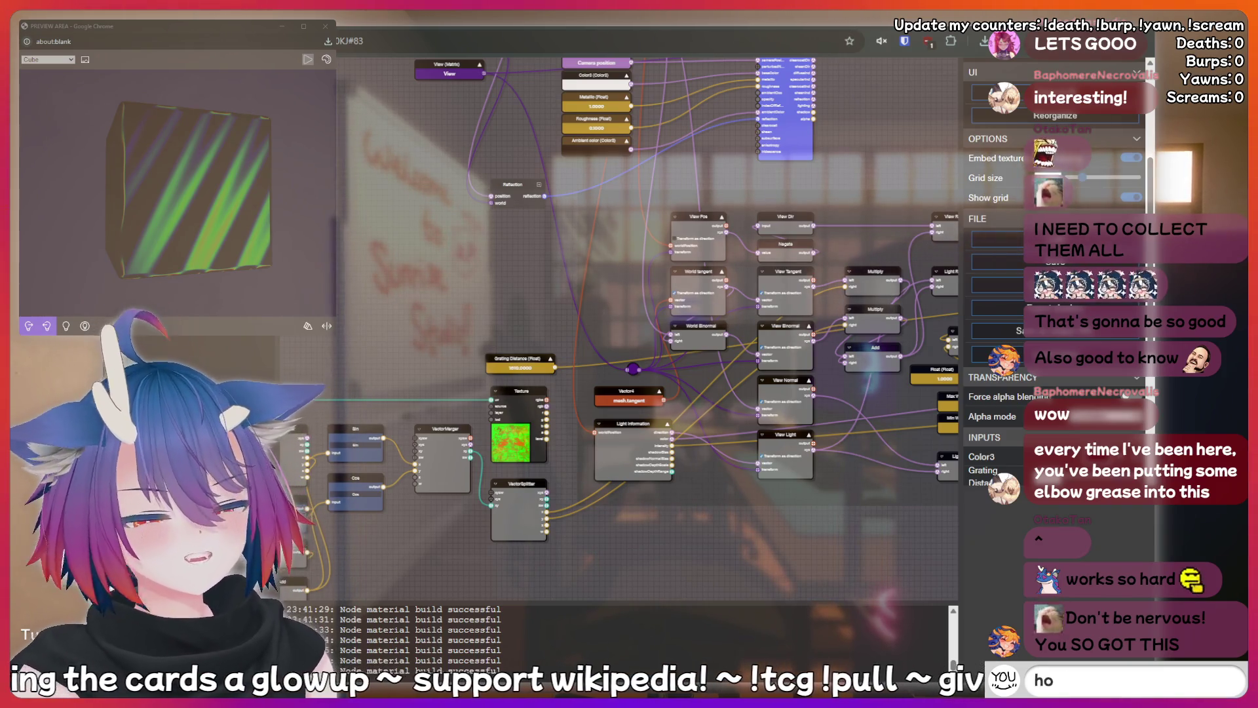
{"action": "type", "text": "tdtdo"}
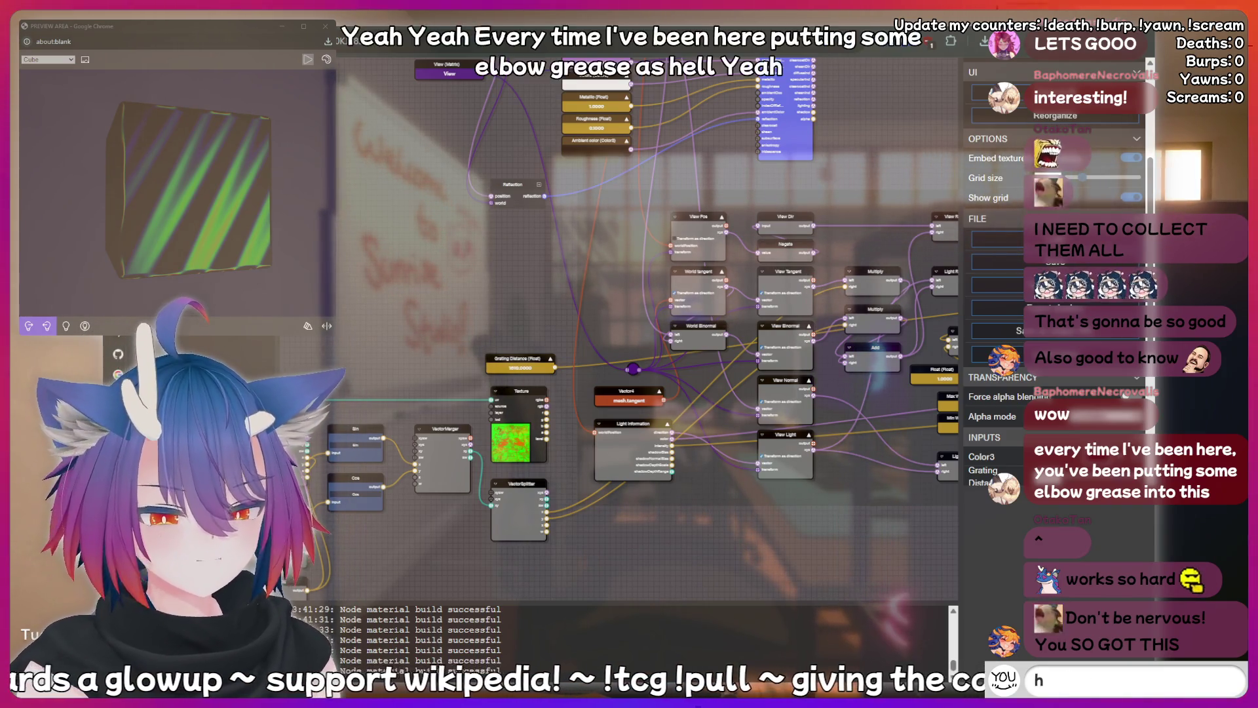
{"action": "key", "text": "Return"}
{"action": "type", "text": "!bottom"}
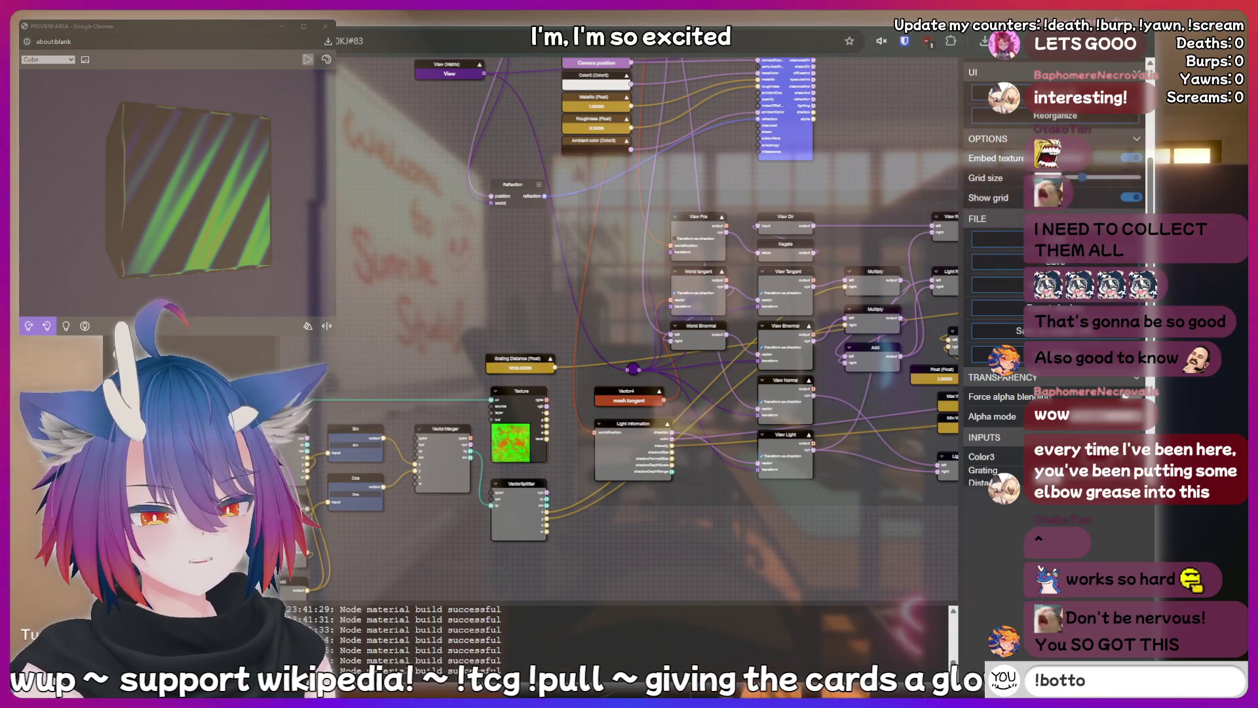
{"action": "key", "text": "Return"}
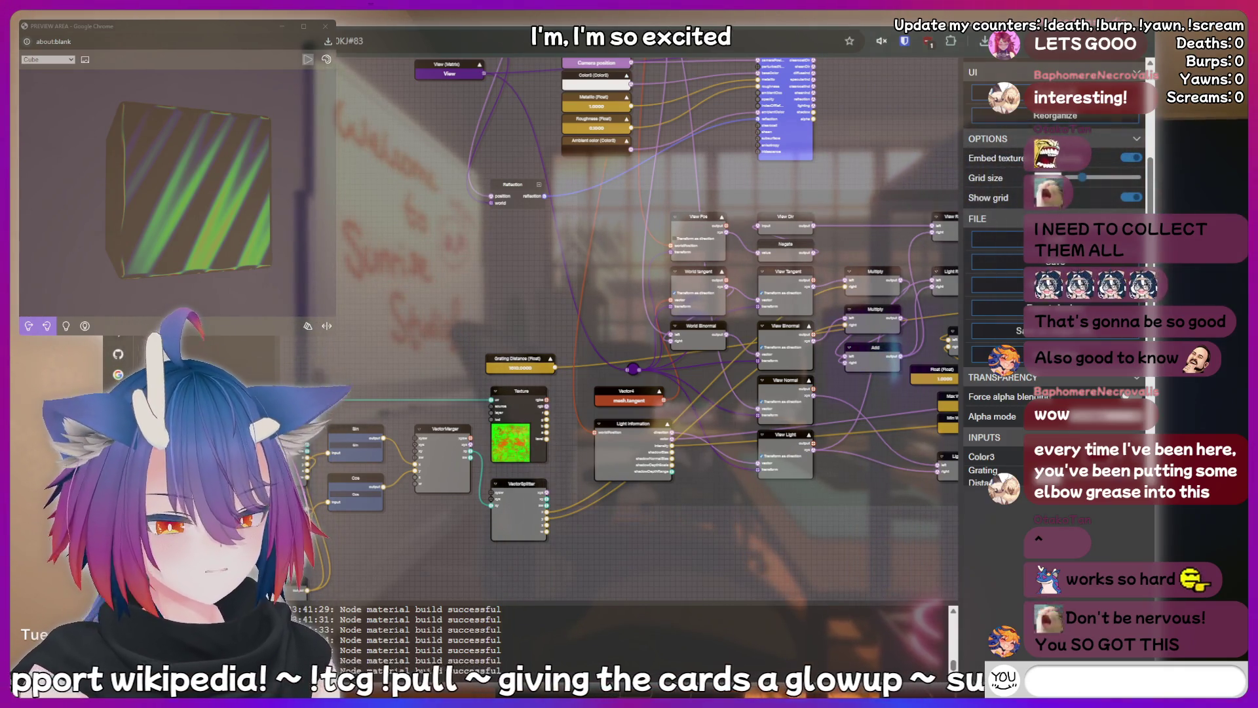
{"action": "type", "text": "hiii"}
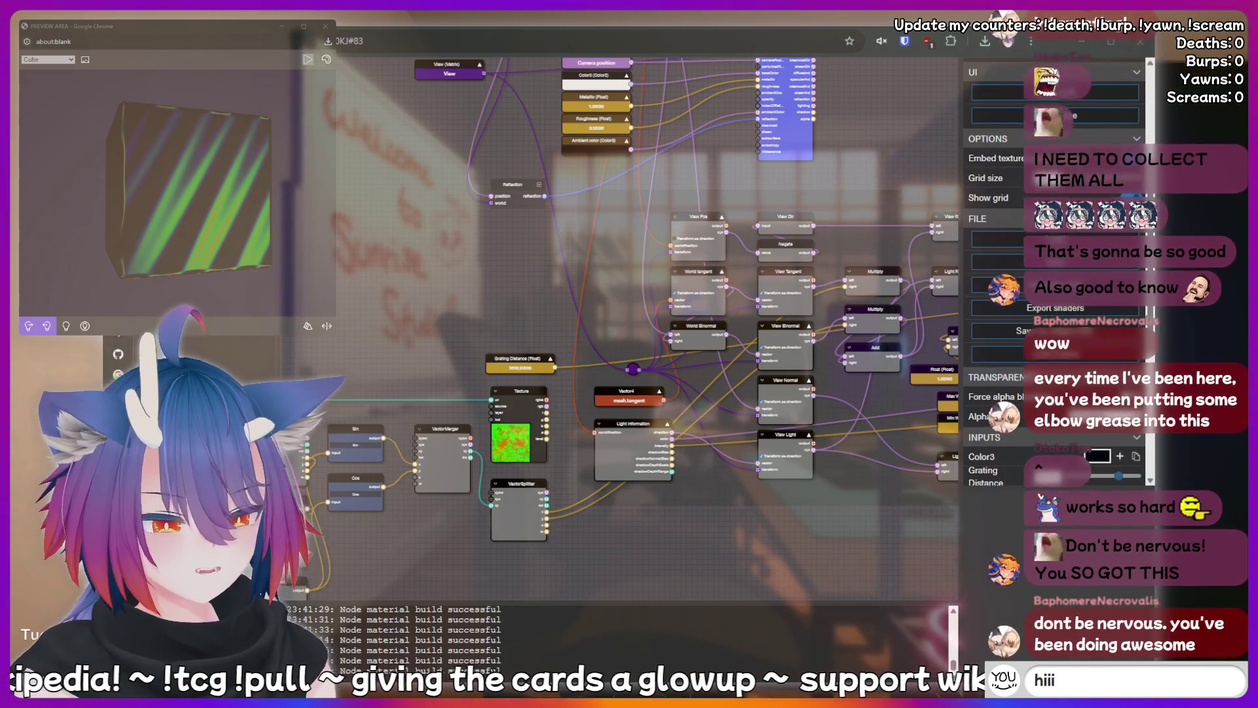
{"action": "key", "text": "Return"}
{"action": "type", "text": "!clip"}
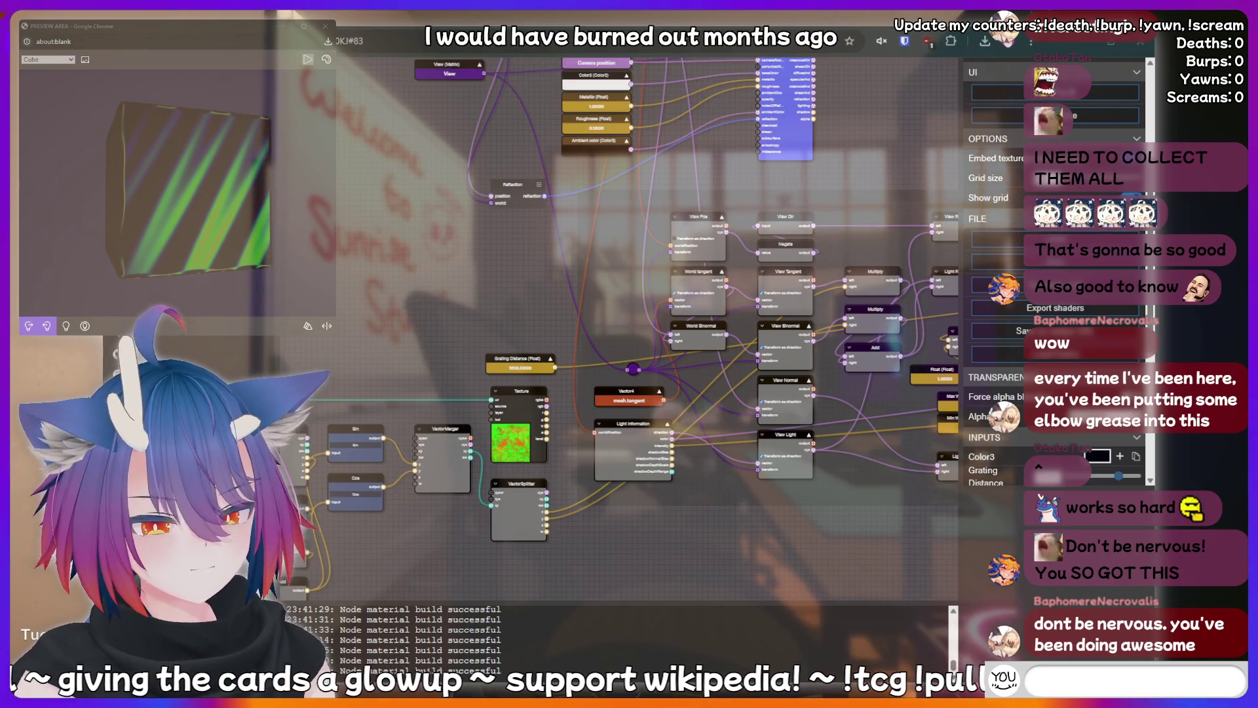
{"action": "type", "text": "quote"}
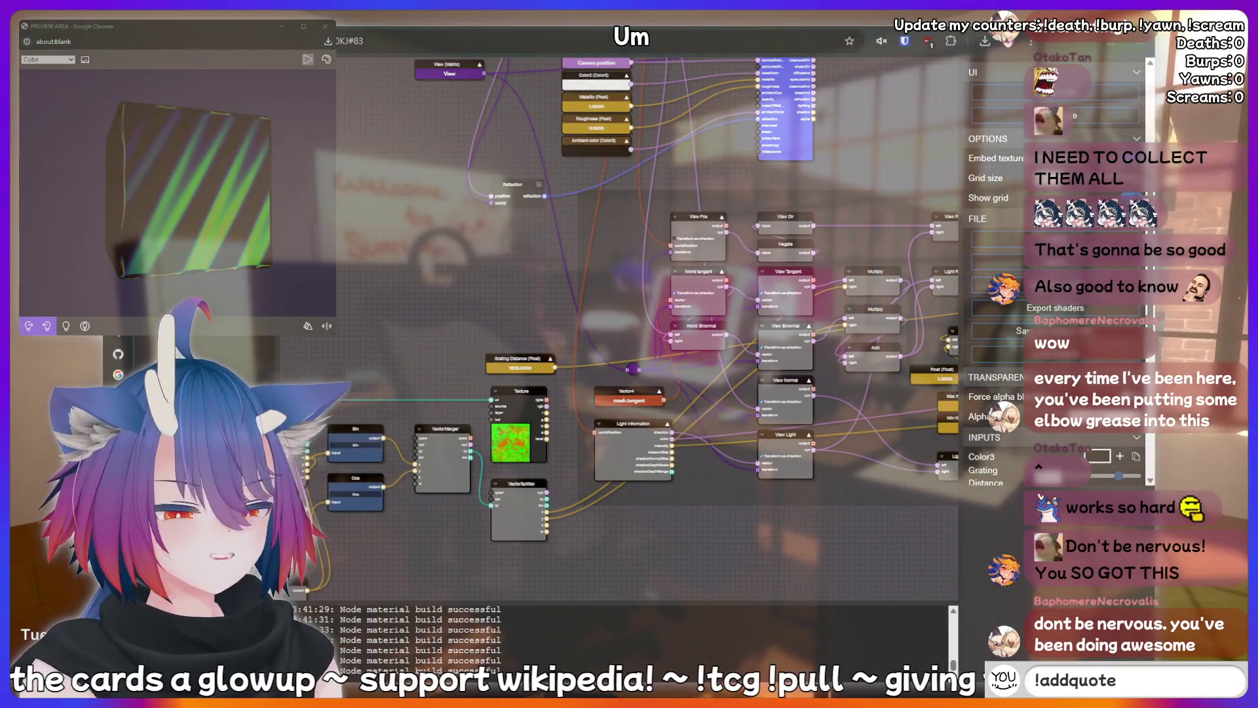
{"action": "type", "text": " I just said s"}
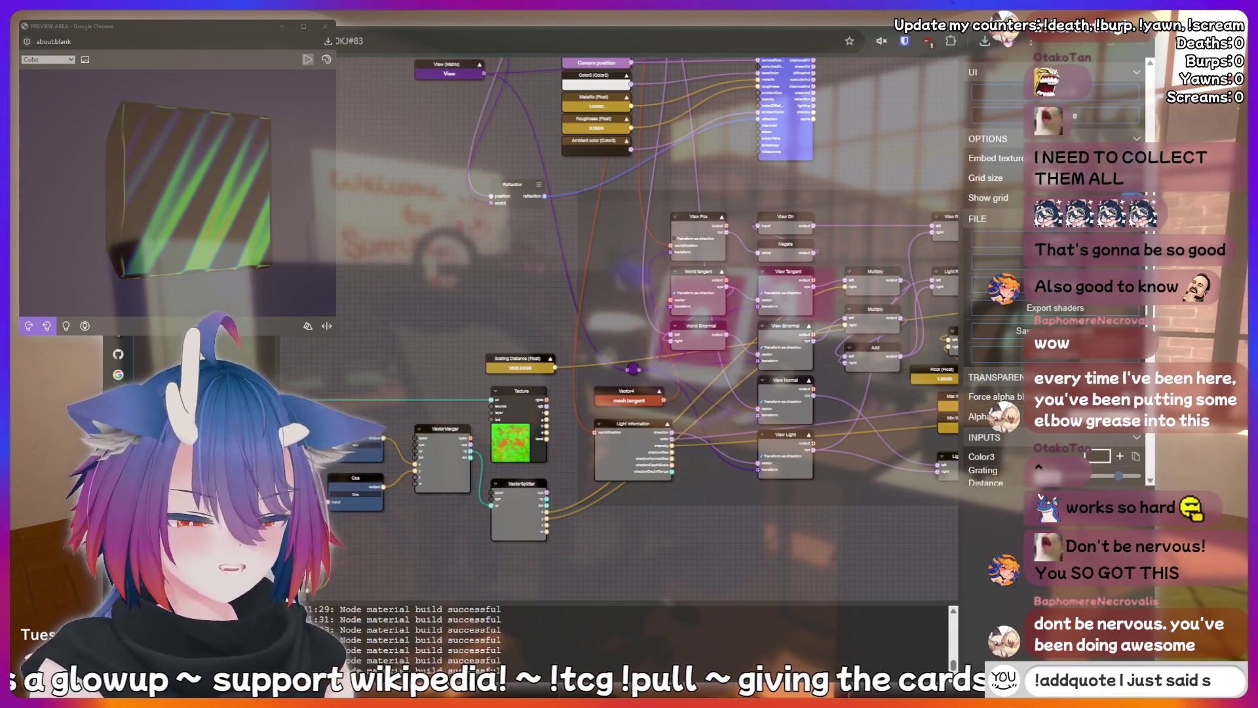
{"action": "type", "text": "omething suss"}
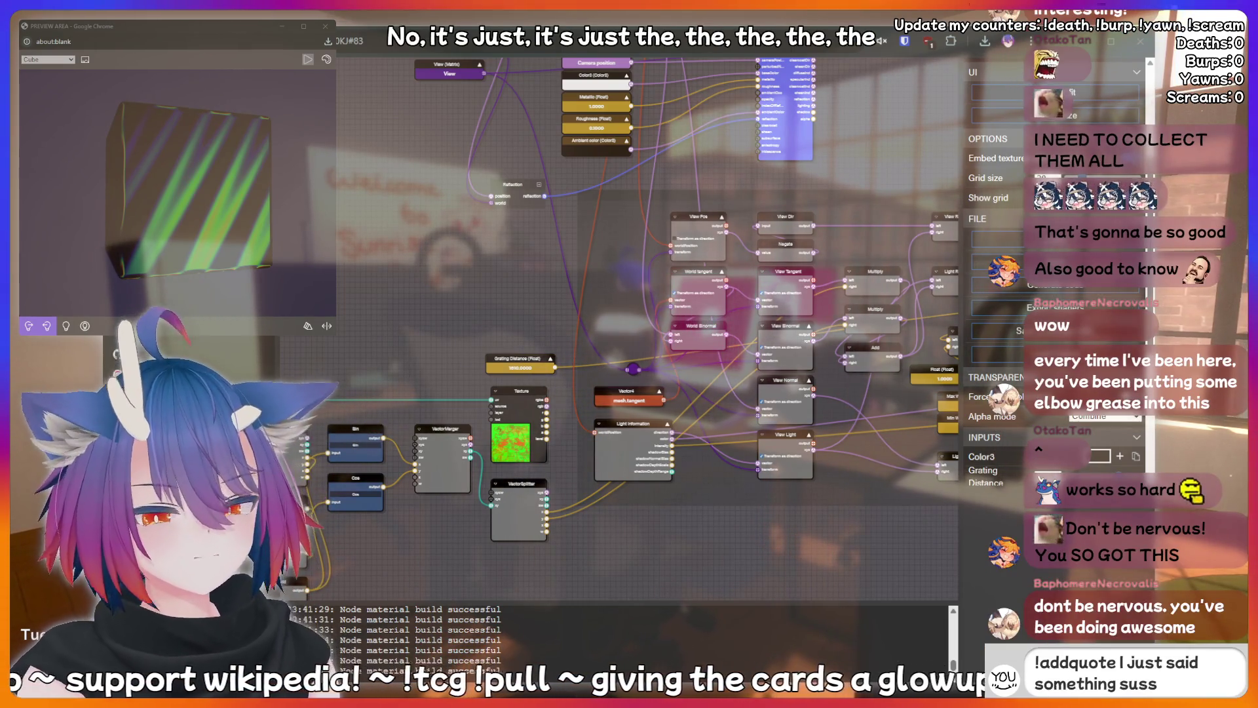
{"action": "type", "text": "y that should"}
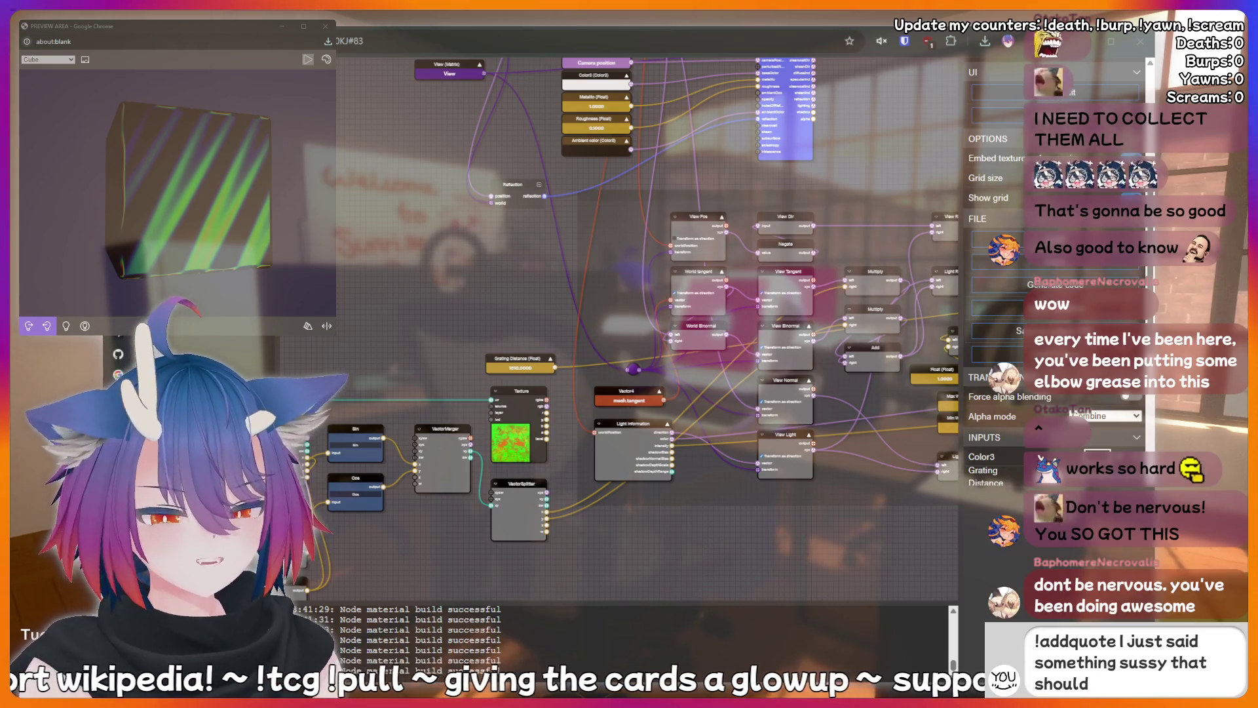
{"action": "type", "text": " be recorded"}
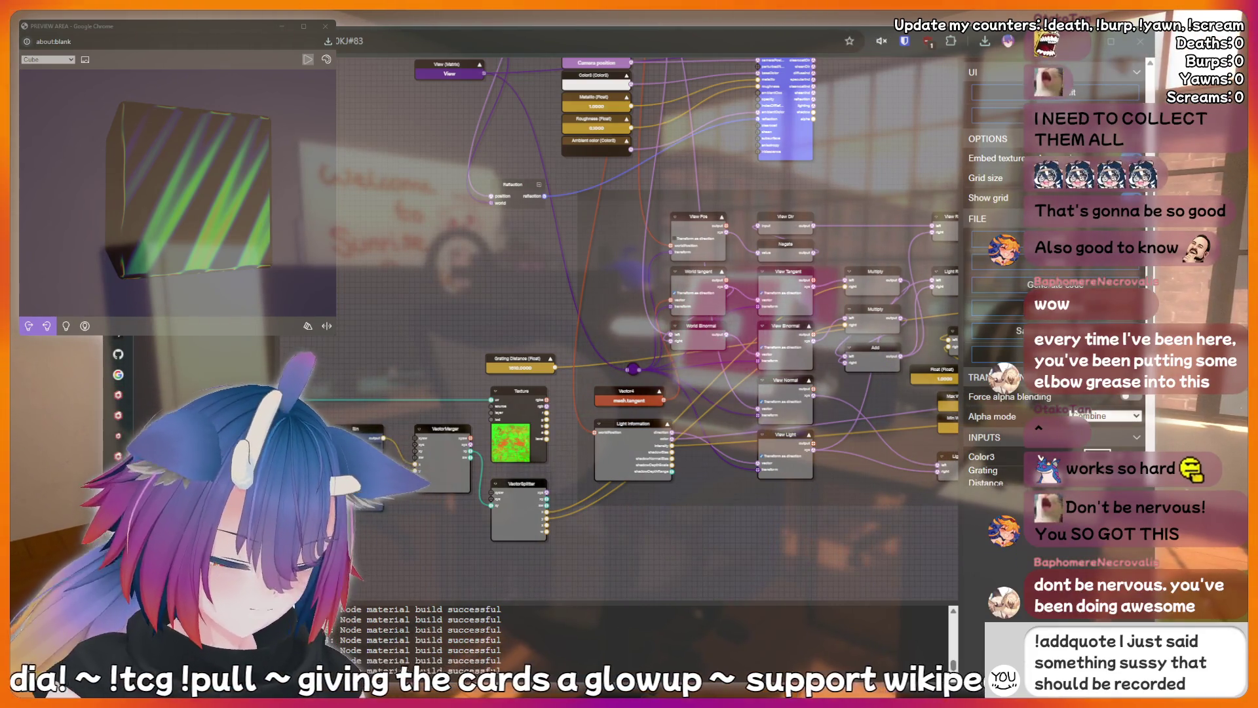
{"action": "type", "text": " forever!"}
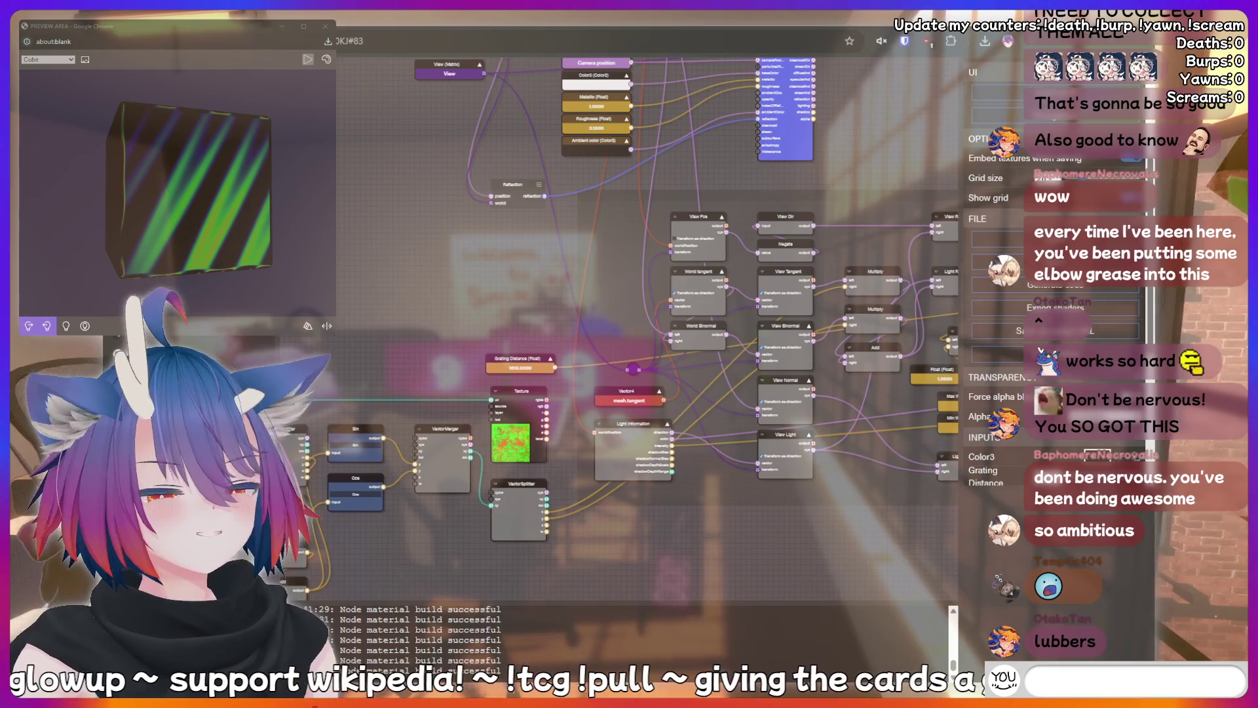
{"action": "type", "text": "!discord"}
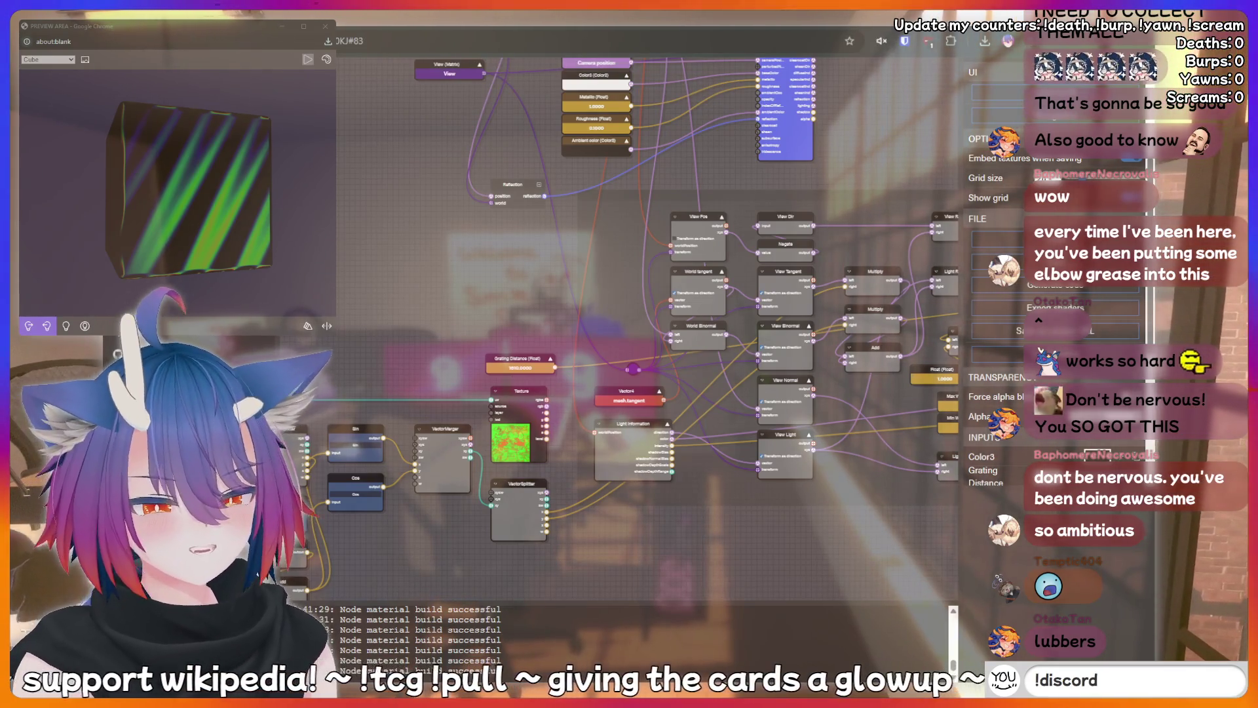
{"action": "key", "text": "BackSpace"}
{"action": "key", "text": "BackSpace"}
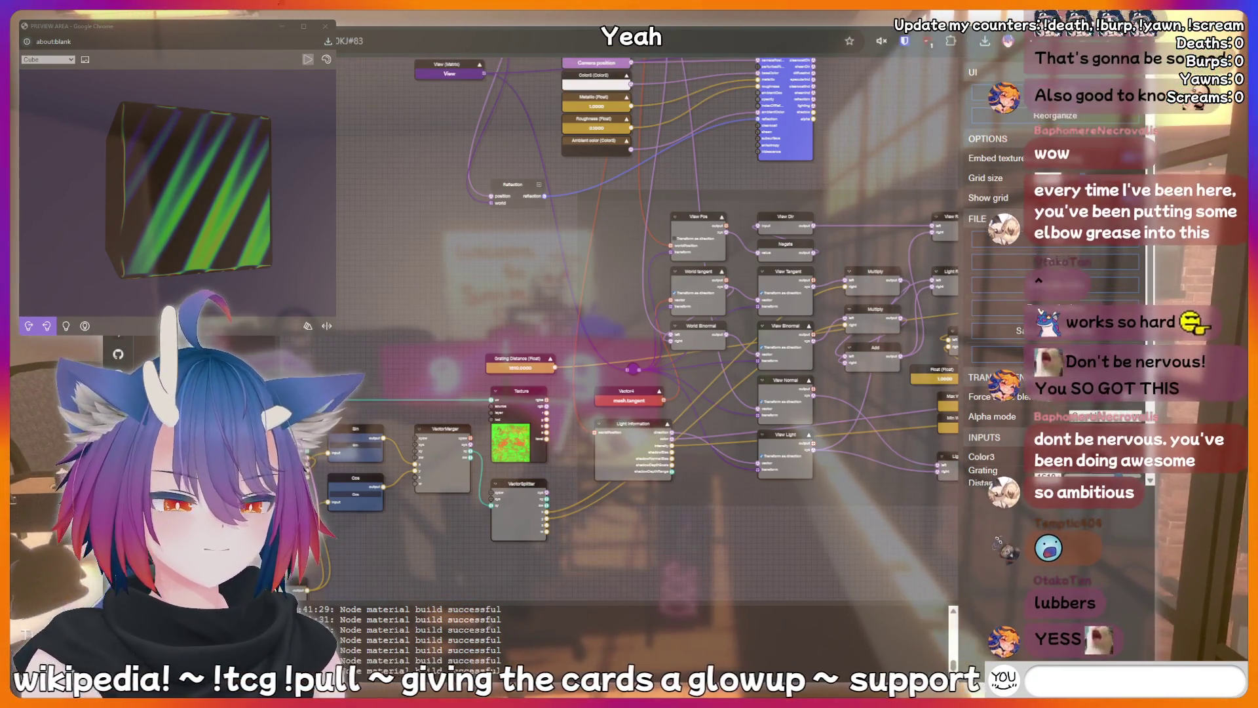
{"action": "type", "text": "!clip"}
{"action": "key", "text": "BackSpace"}
{"action": "key", "text": "BackSpace"}
{"action": "key", "text": "BackSpace"}
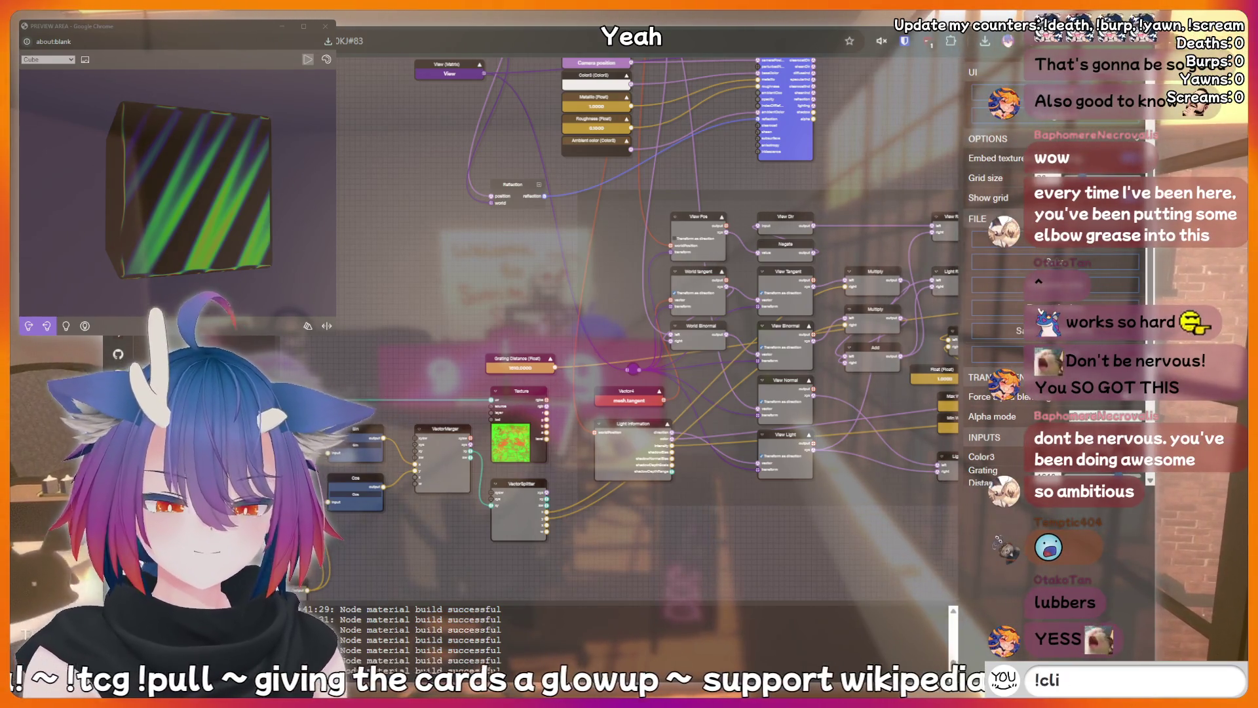
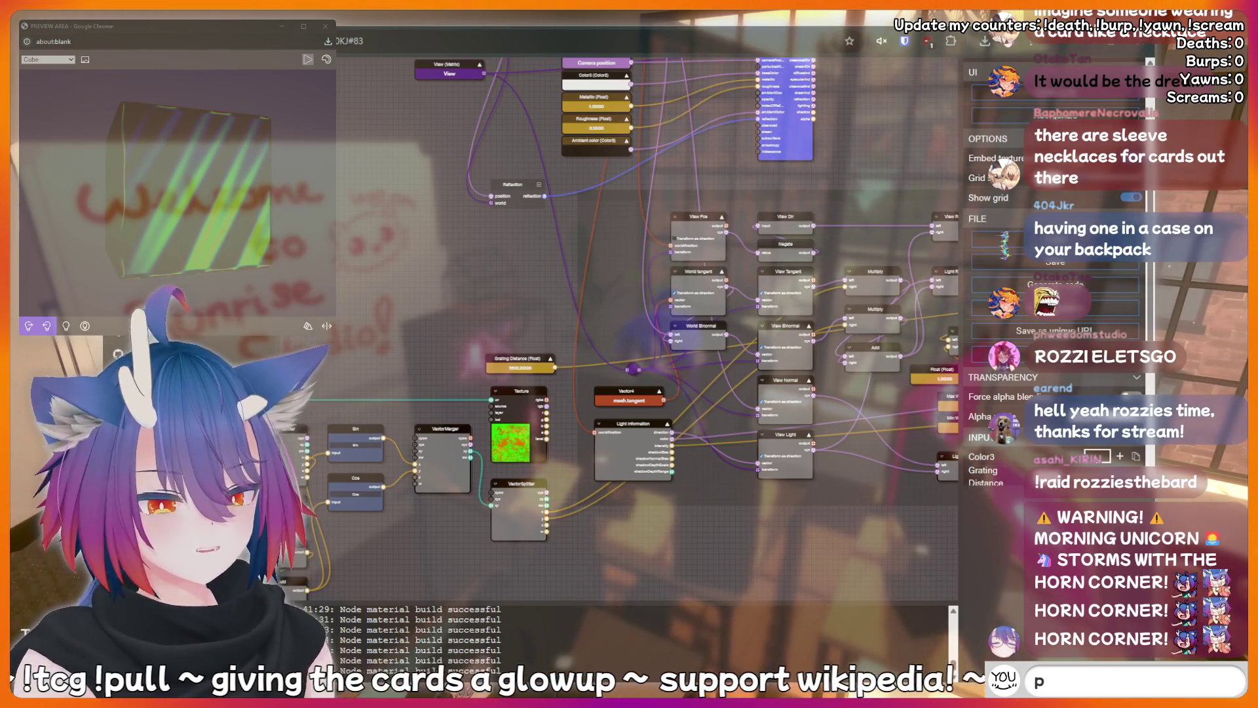
Rotate the preview card to reveal its rainbow stripes, then type and trim a chat message.
{"action": "mouse_move", "coordinate": [131, 157]}
{"action": "left_mouse_down"}
{"action": "mouse_move", "coordinate": [157, 159]}
{"action": "mouse_move", "coordinate": [136, 170]}
{"action": "mouse_move", "coordinate": [251, 223]}
{"action": "left_mouse_up"}
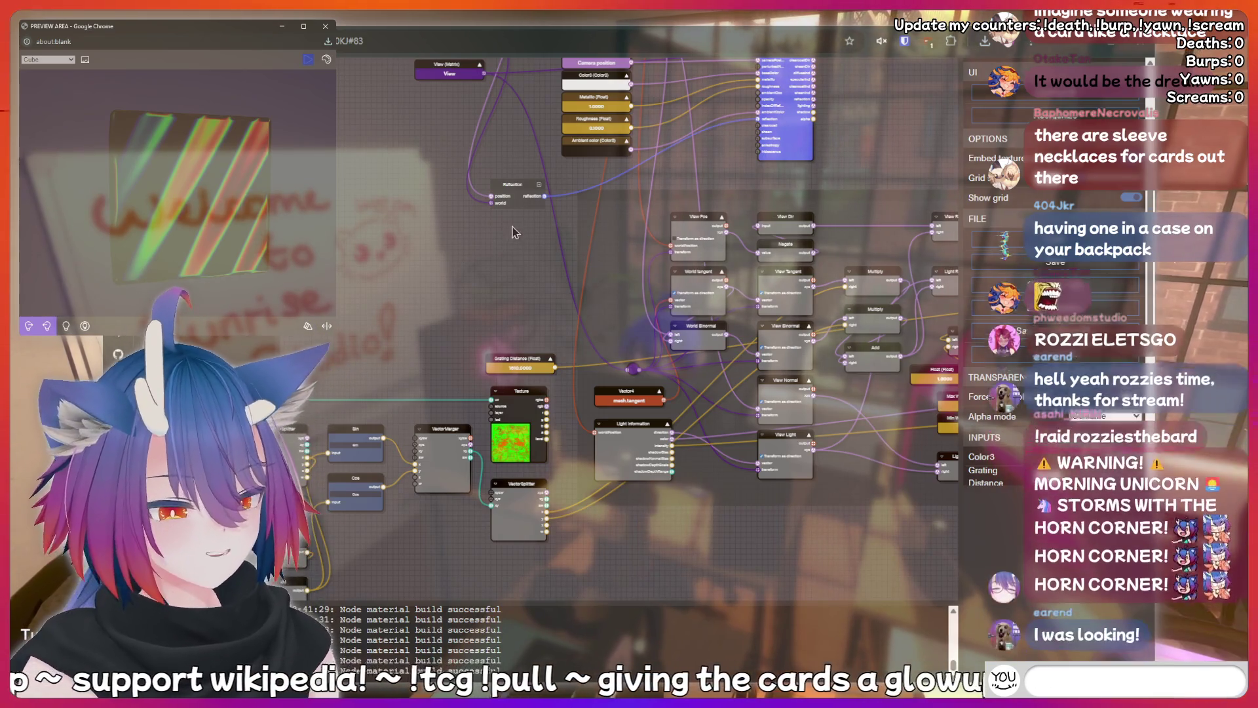
{"action": "type", "text": "peepee poopoo"}
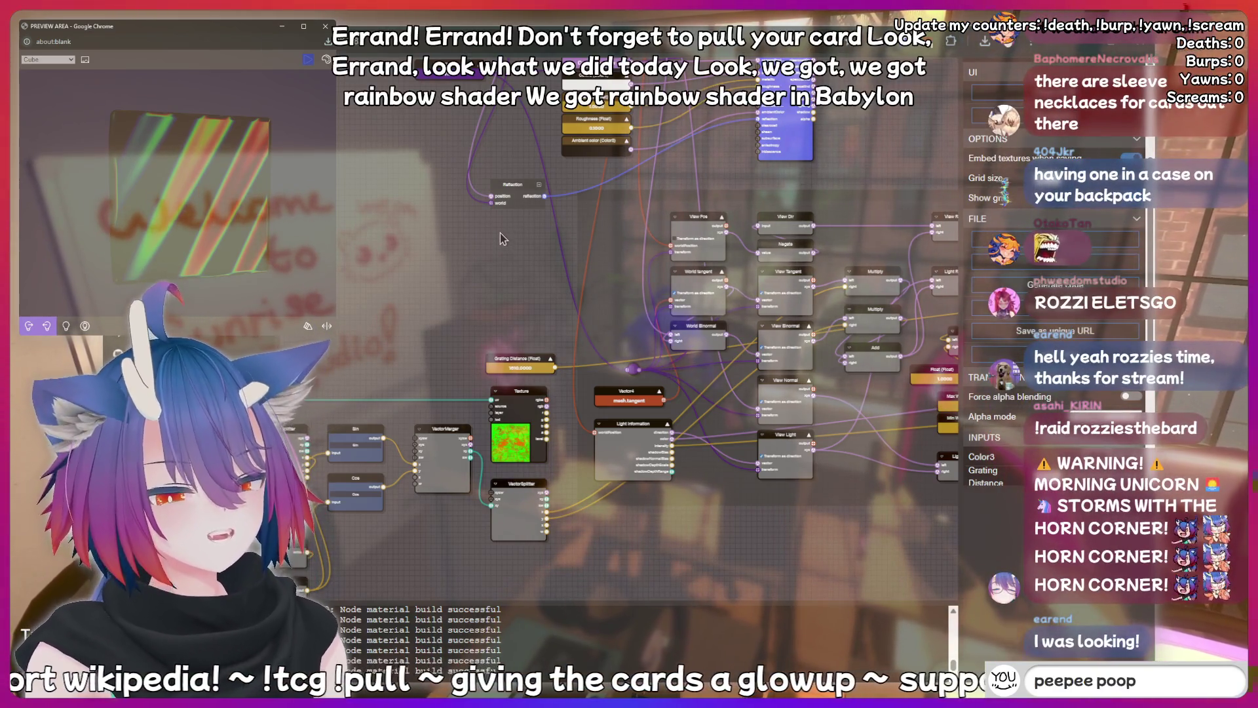
{"action": "key", "text": "BackSpace"}
{"action": "key", "text": "BackSpace"}
{"action": "key", "text": "BackSpace"}
{"action": "key", "text": "BackSpace"}
{"action": "key", "text": "BackSpace"}
{"action": "key", "text": "BackSpace"}
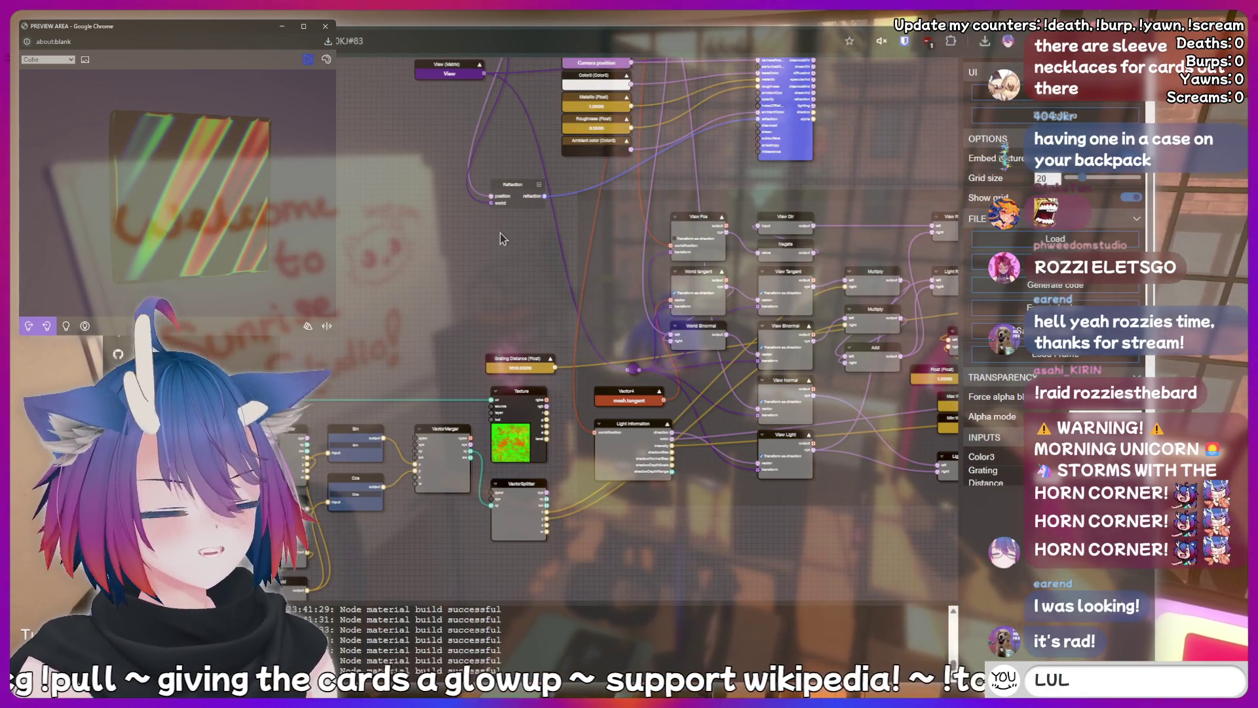
{"action": "key", "text": "BackSpace"}
{"action": "type", "text": "peepee poopoo"}
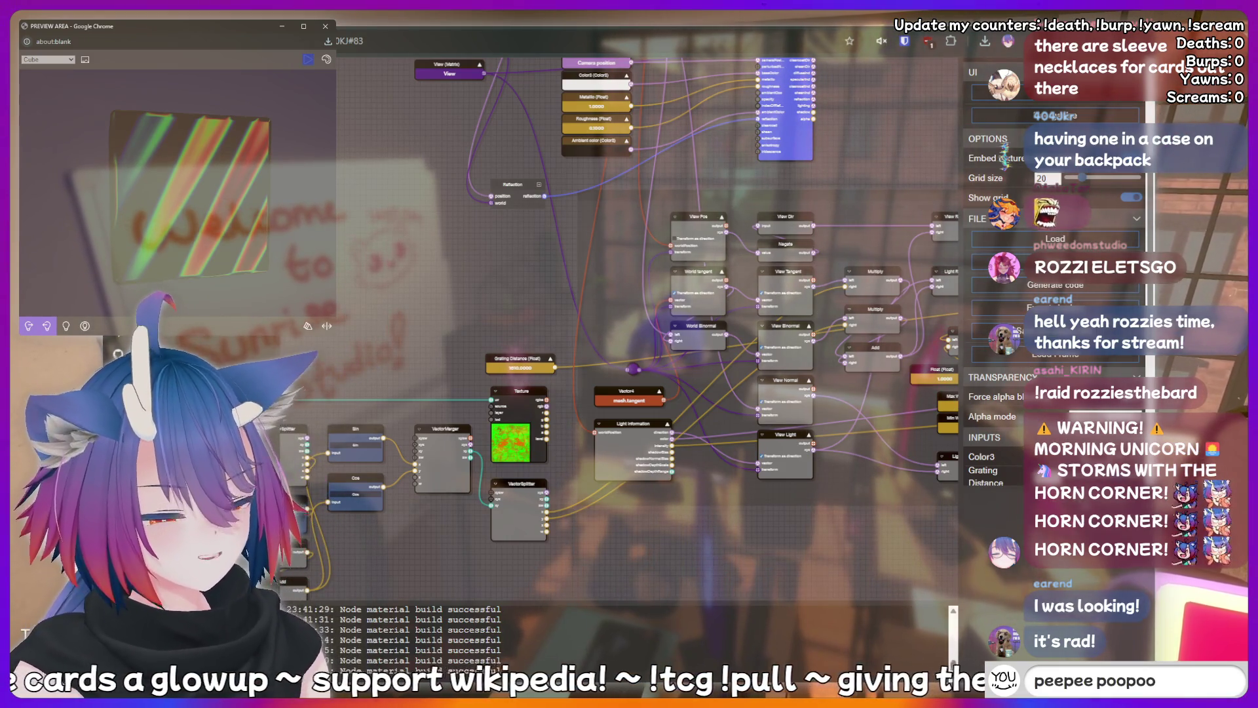
{"action": "key", "text": "BackSpace"}
{"action": "key", "text": "BackSpace"}
{"action": "key", "text": "BackSpace"}
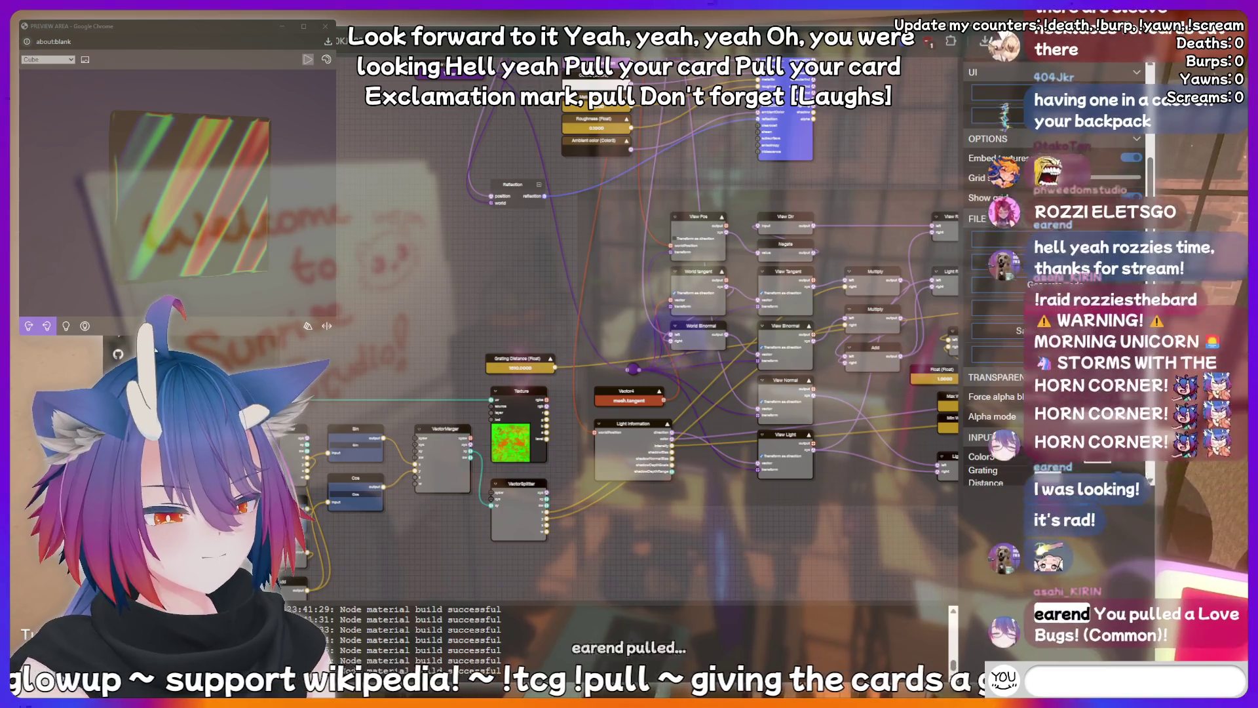
{"action": "type", "text": "AAAAAAH"}
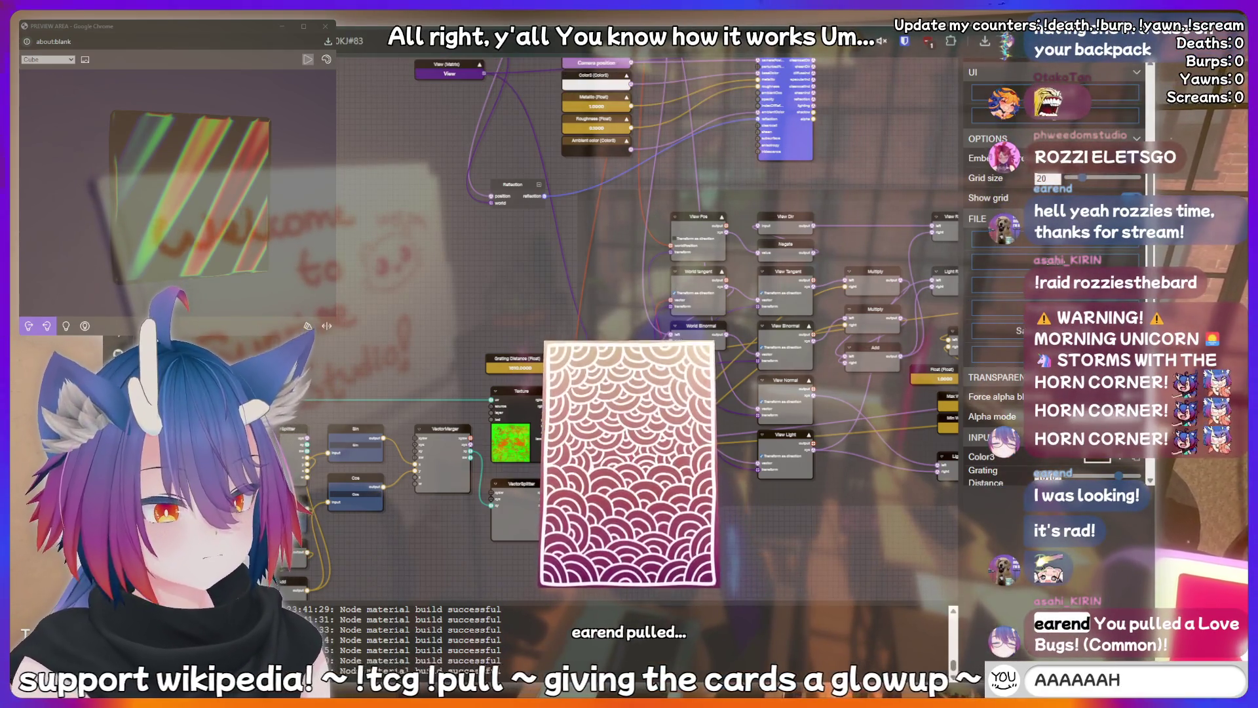
{"action": "key", "text": "BackSpace"}
{"action": "key", "text": "BackSpace"}
{"action": "key", "text": "BackSpace"}
{"action": "key", "text": "BackSpace"}
{"action": "type", "text": "!lurk"}
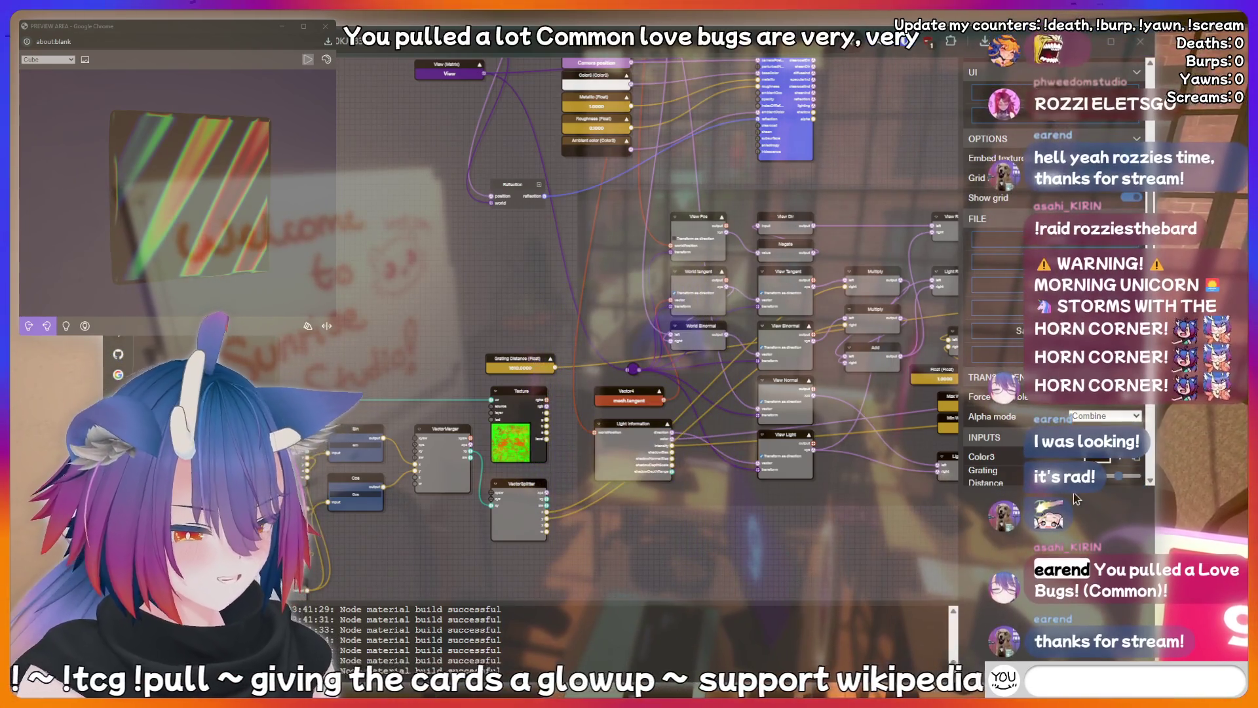
{"action": "key", "text": "Return"}
{"action": "type", "text": "hotdog"}
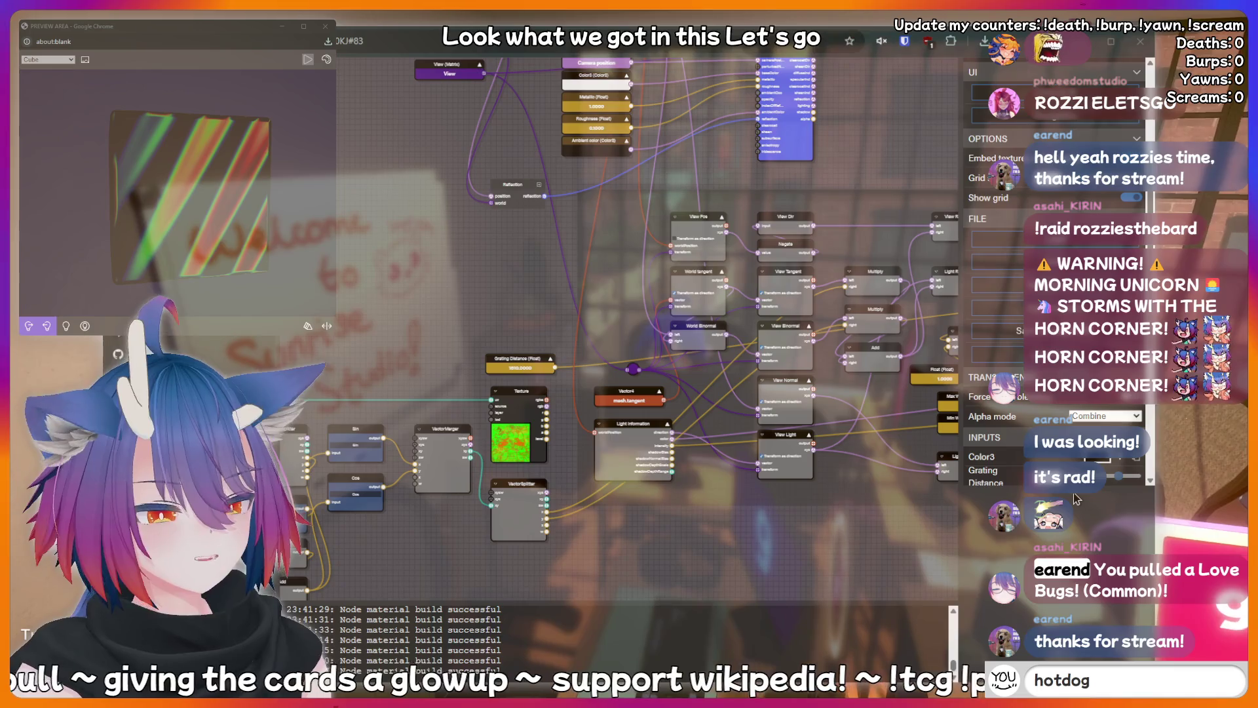
{"action": "key", "text": "BackSpace"}
{"action": "key", "text": "BackSpace"}
{"action": "key", "text": "BackSpace"}
{"action": "type", "text": "fis"}
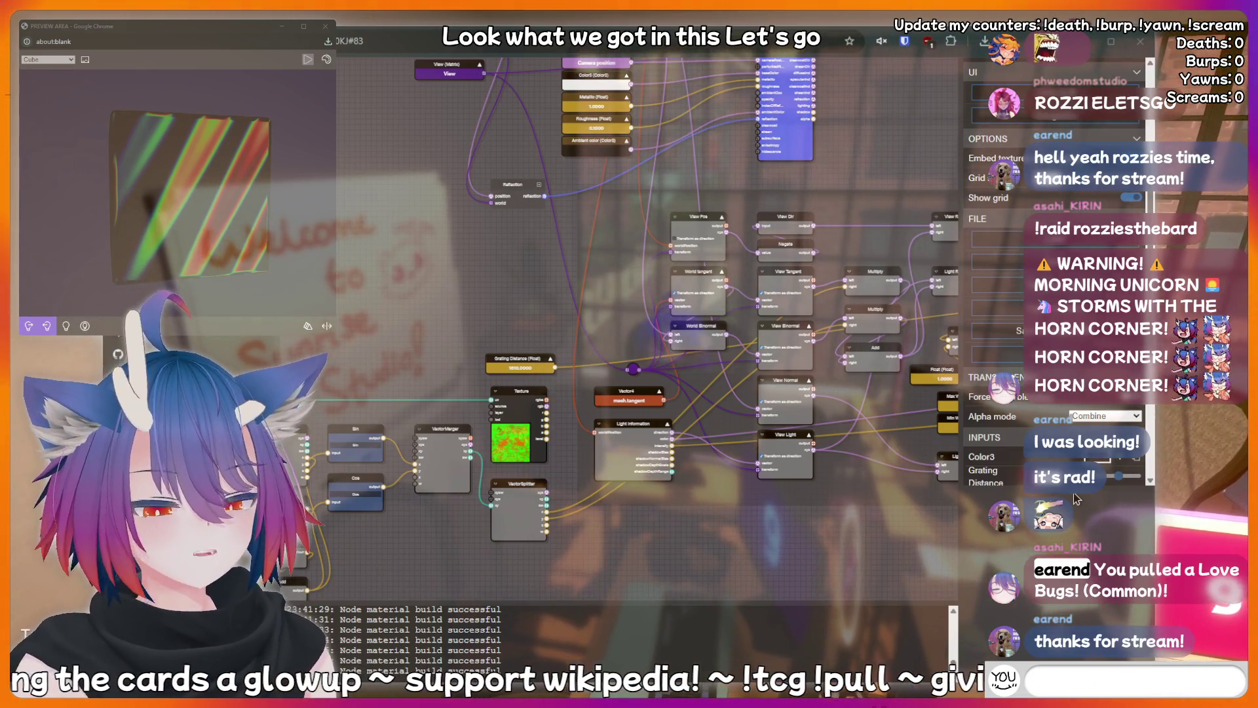
{"action": "type", "text": "h"}
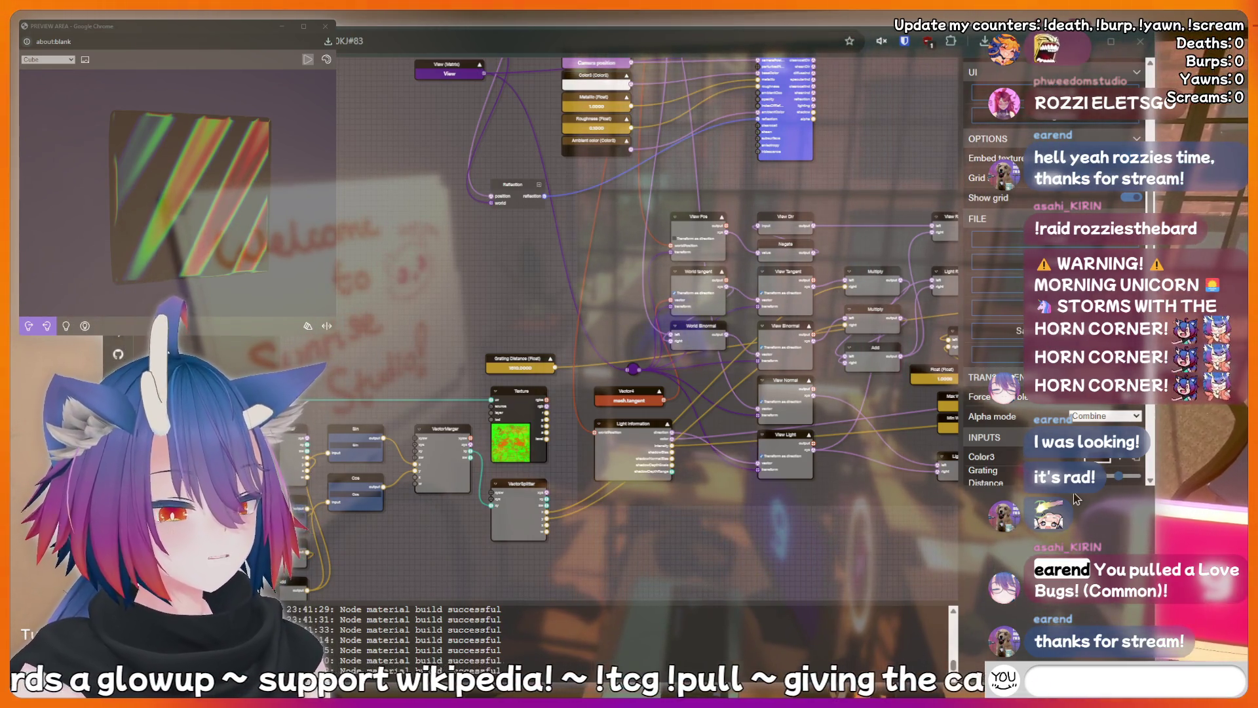
{"action": "type", "text": "king hard"}
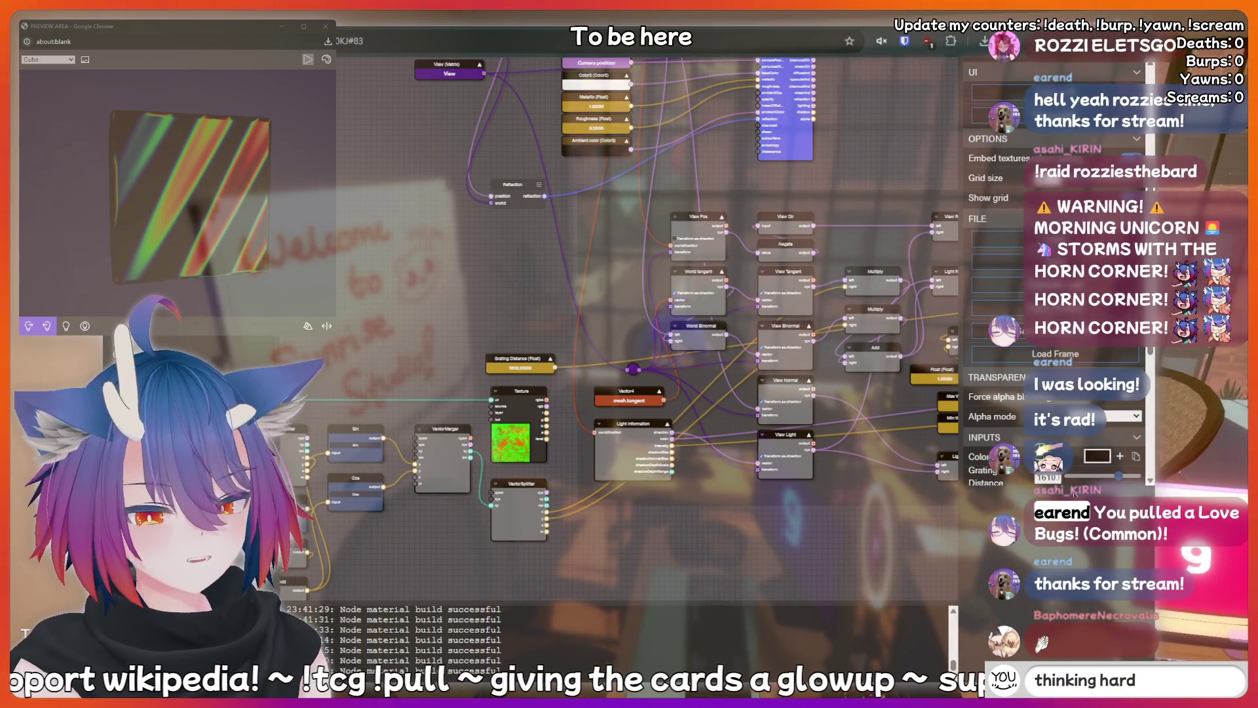
{"action": "type", "text": "!bot"}
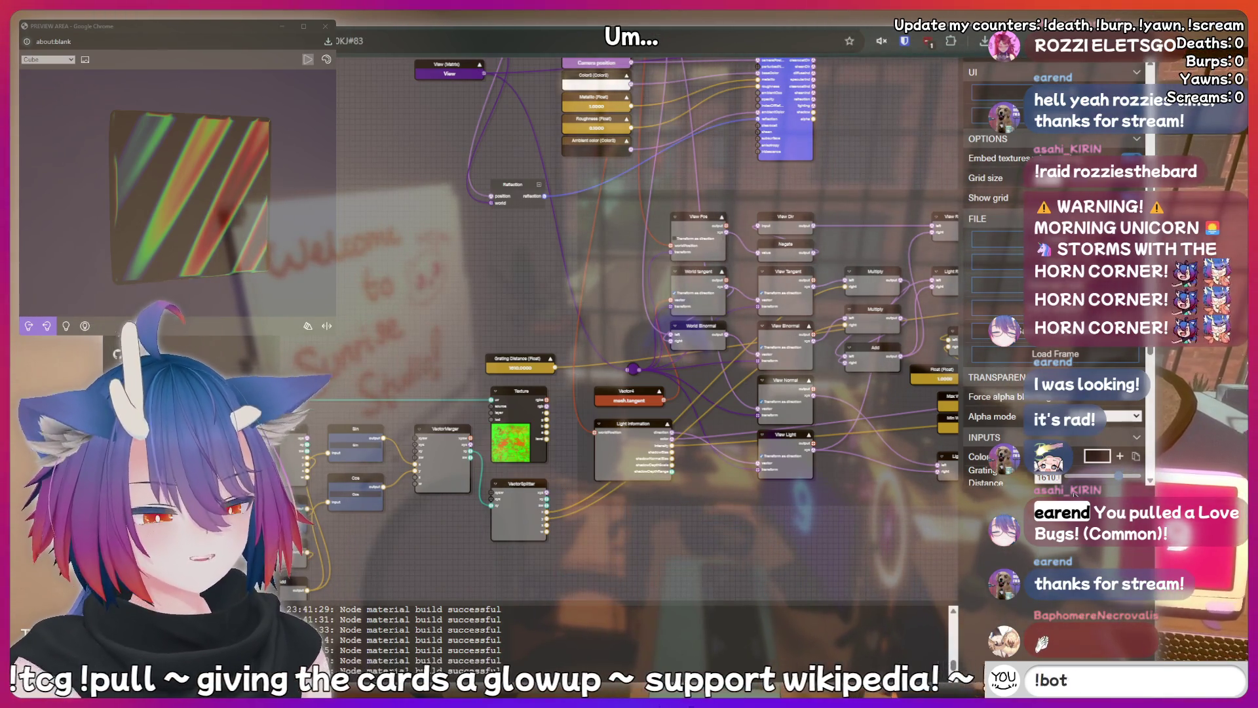
{"action": "key", "text": "Return"}
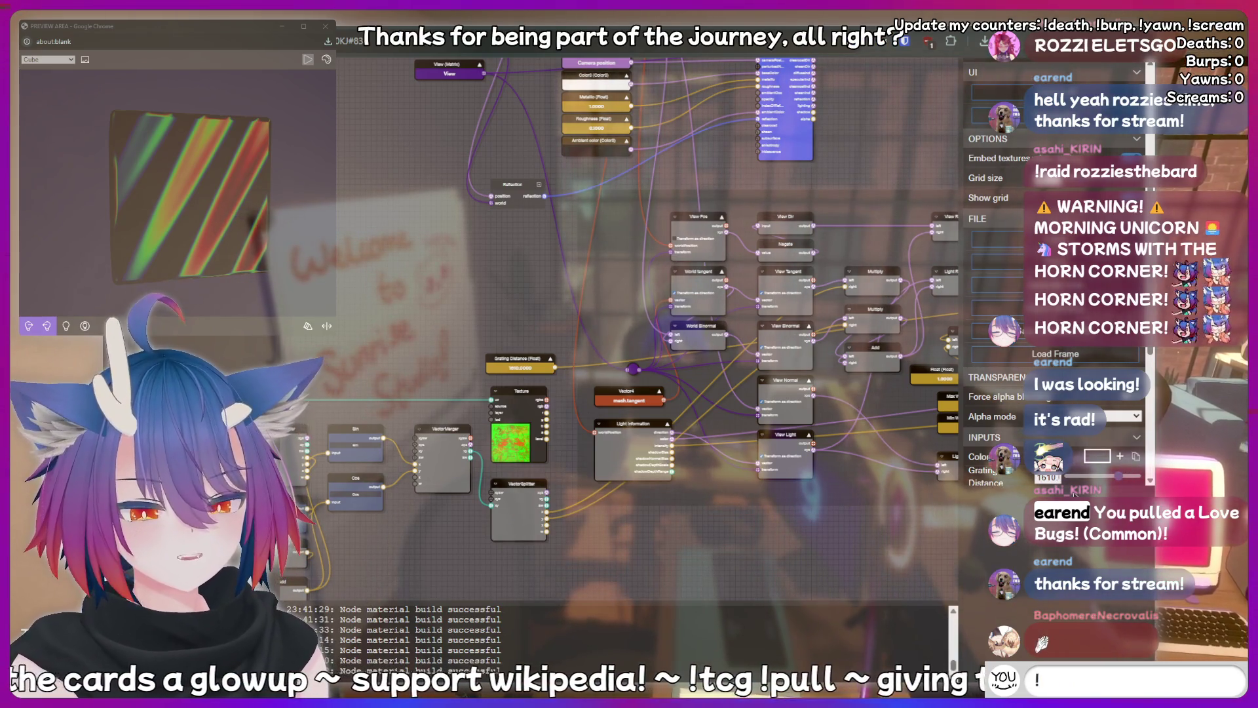
{"action": "type", "text": "cli"}
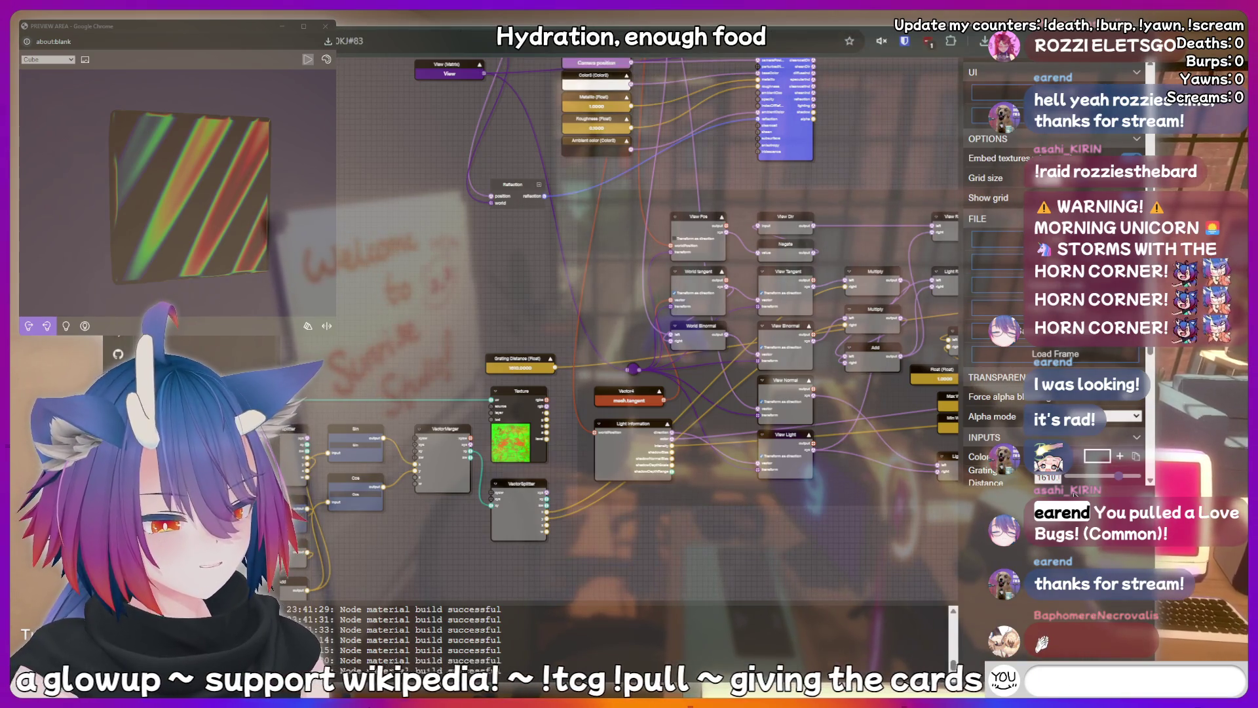
{"action": "type", "text": "og"}
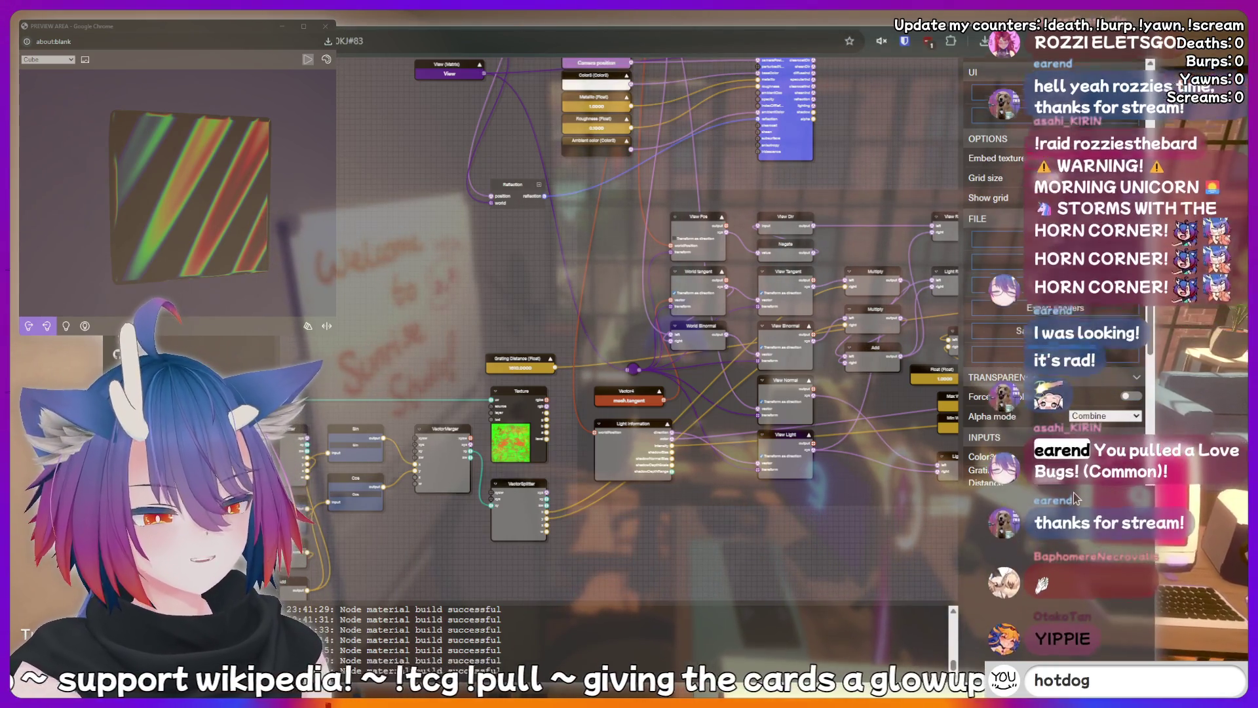
{"action": "key", "text": "BackSpace"}
{"action": "key", "text": "BackSpace"}
{"action": "key", "text": "BackSpace"}
{"action": "type", "text": "kirin is a bo"}
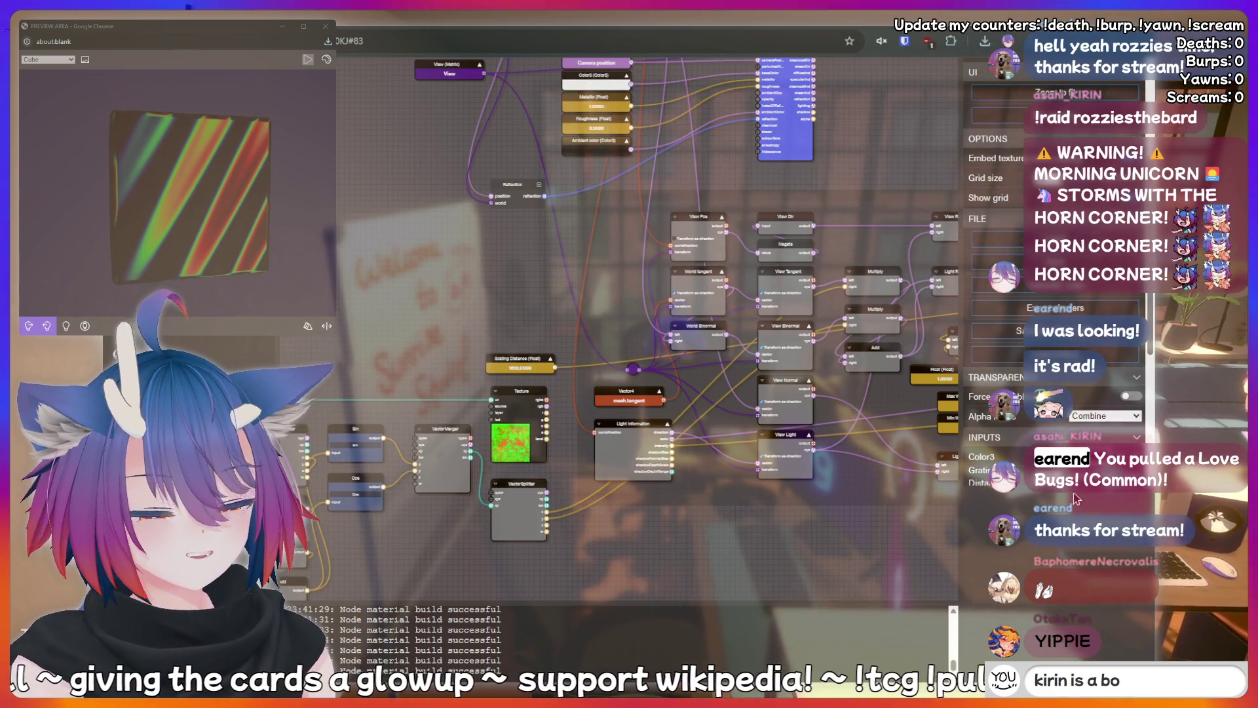
{"action": "type", "text": "ttom"}
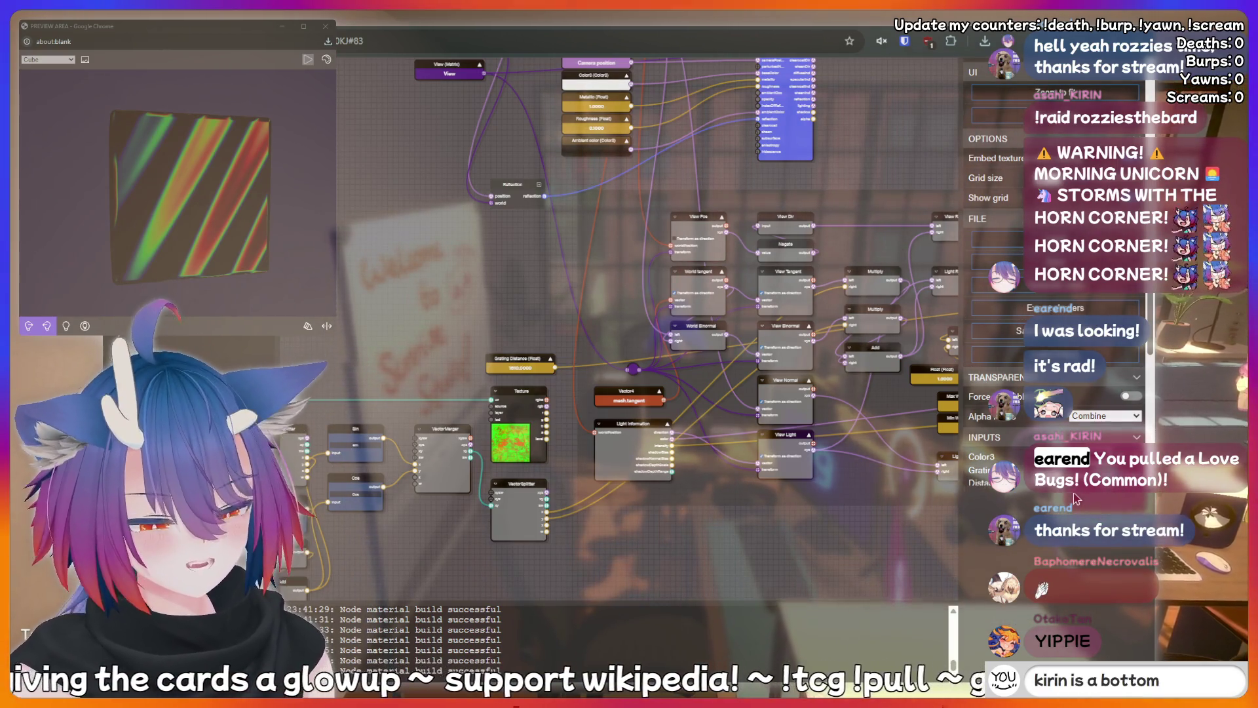
{"action": "key", "text": "BackSpace"}
{"action": "key", "text": "BackSpace"}
{"action": "key", "text": "BackSpace"}
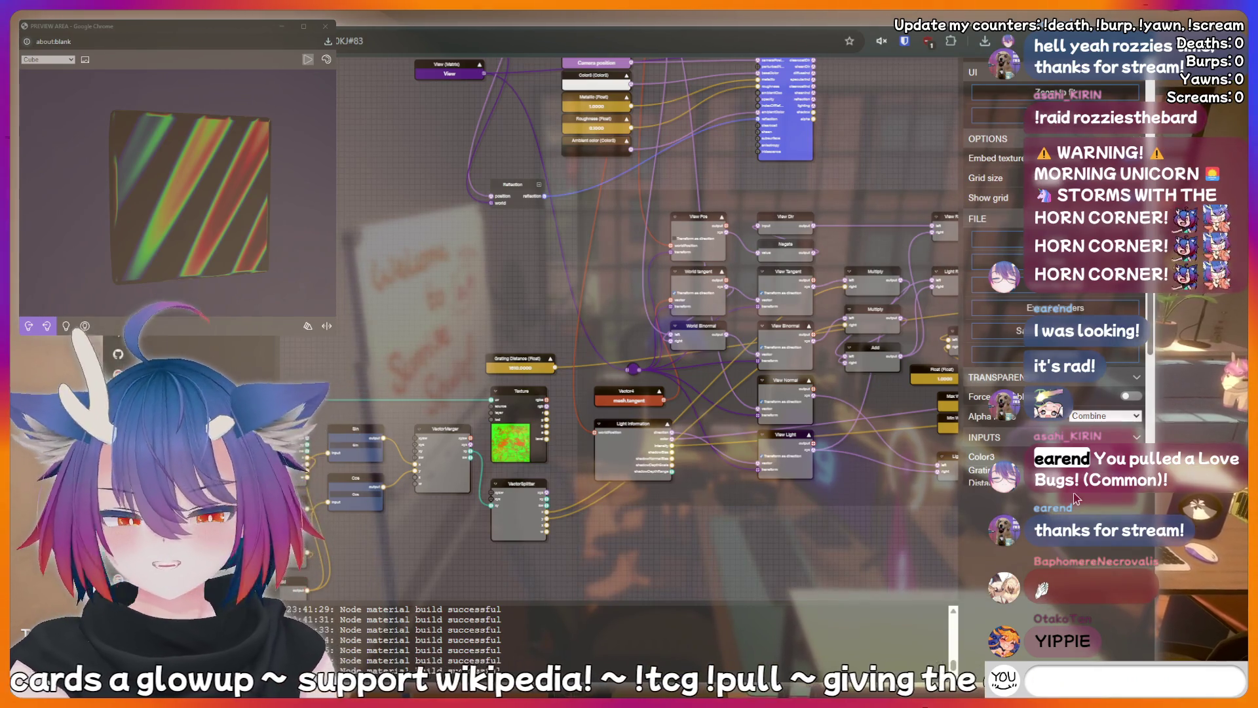
{"action": "type", "text": "!addquote"}
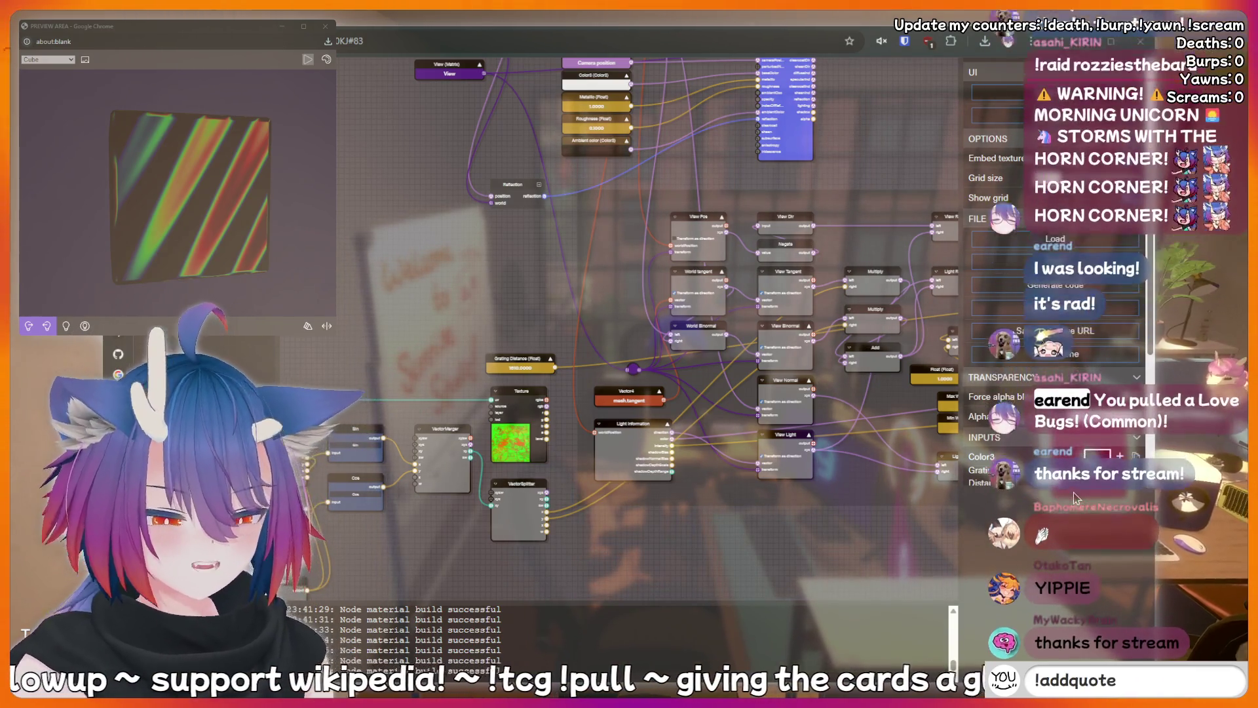